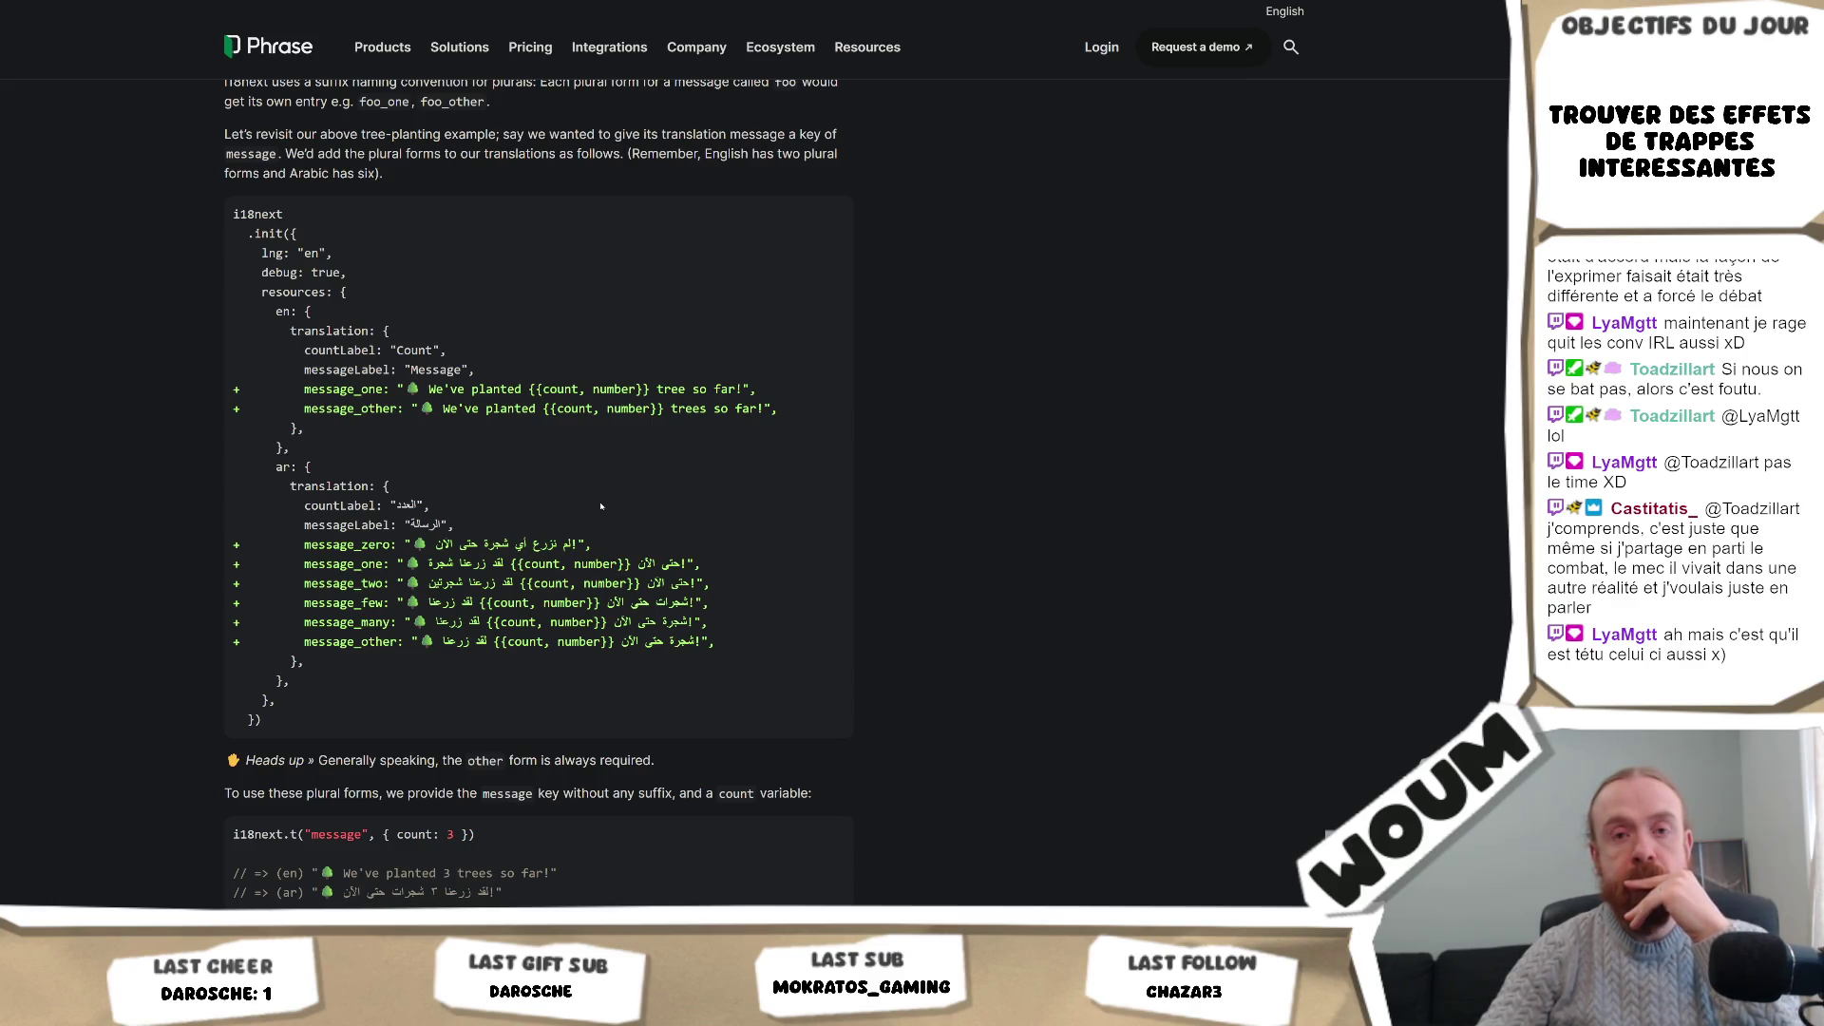
Read Phrase's i18next English/Arabic plural-key example, glance at the trap manager code, then return to Unity.
{"action": "scroll", "coordinate": [600, 506], "scroll_direction": "down", "scroll_amount": 2}
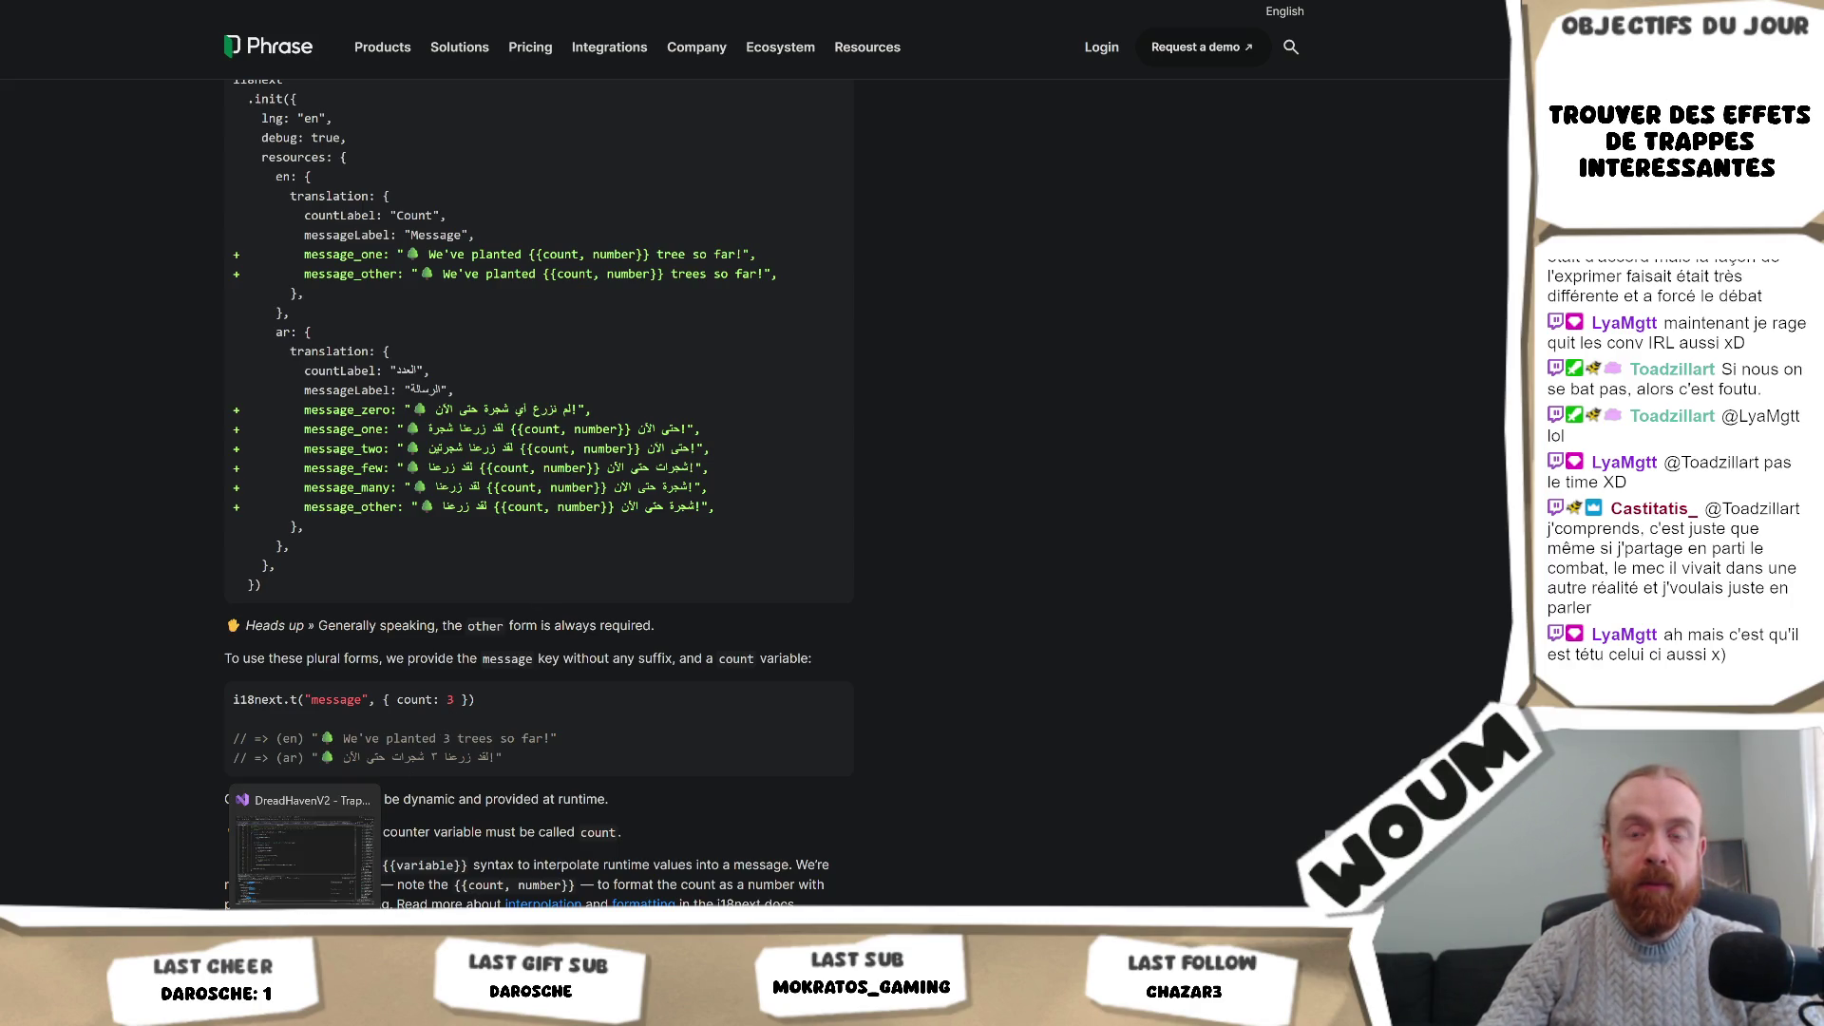
{"action": "left_click", "coordinate": [304, 1009]}
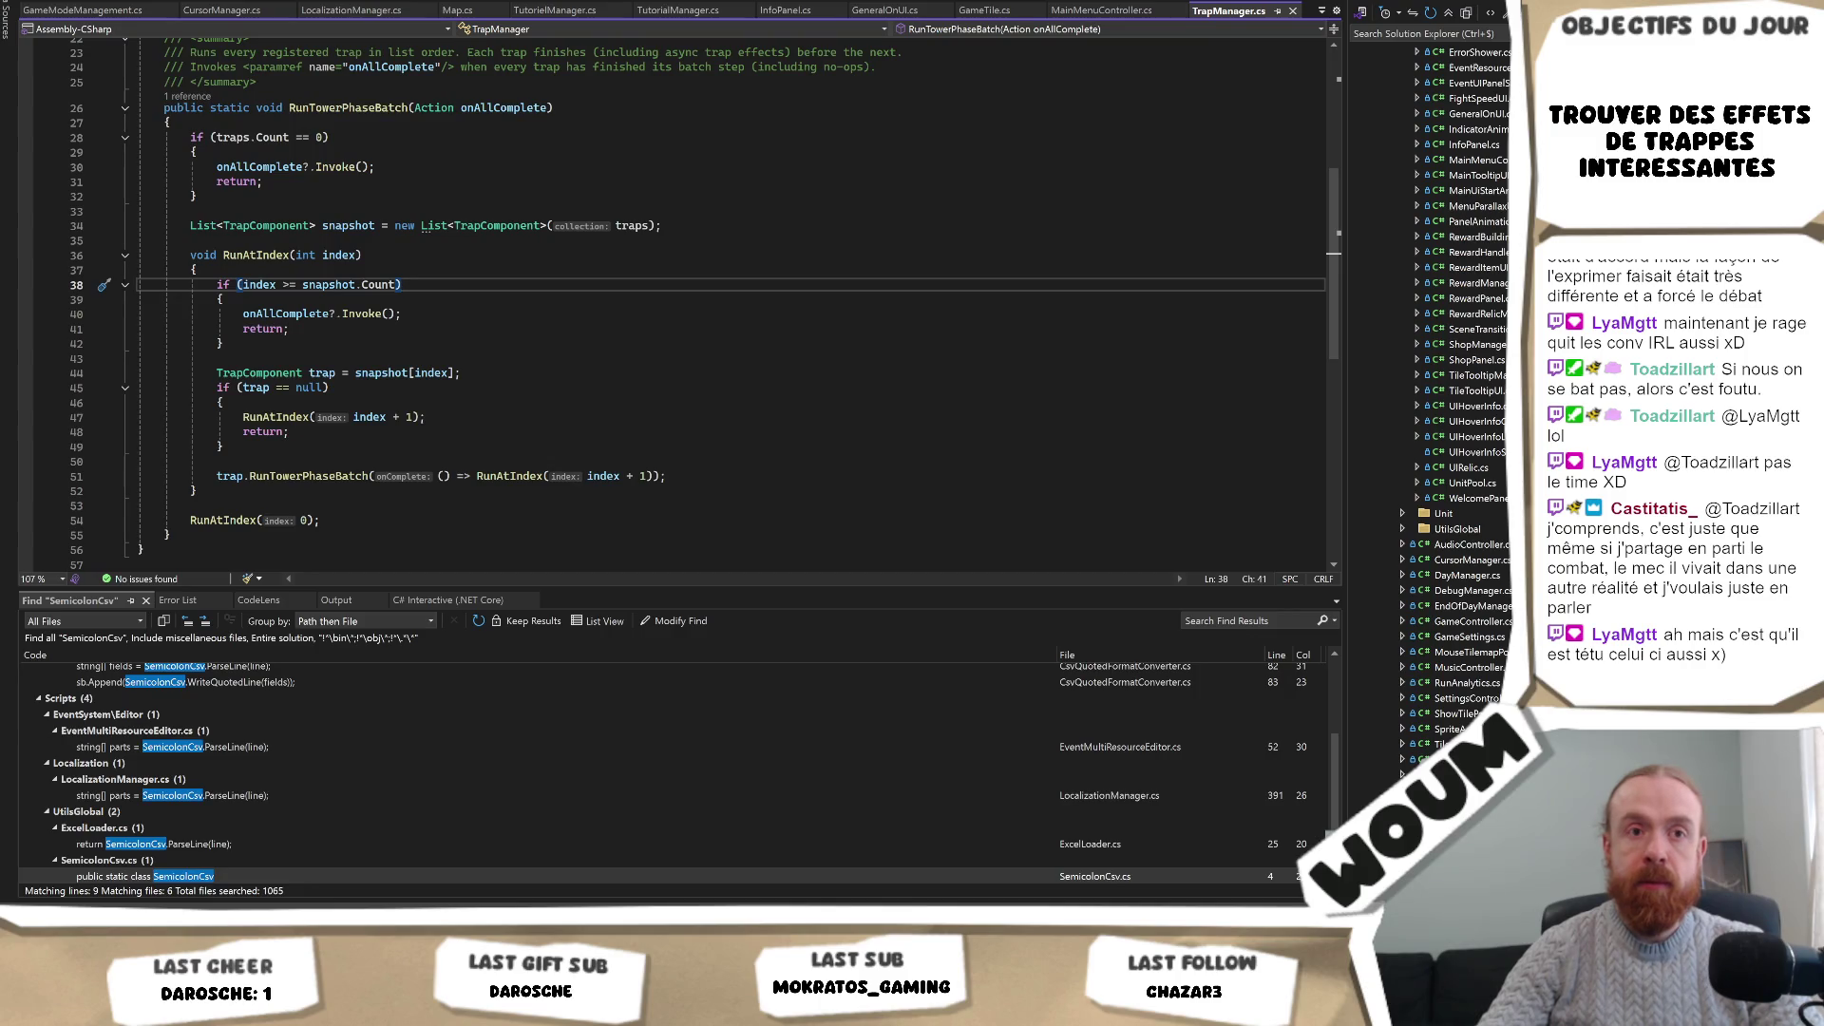
{"action": "key", "text": "alt+Tab"}
{"action": "mouse_move", "coordinate": [269, 1009]}
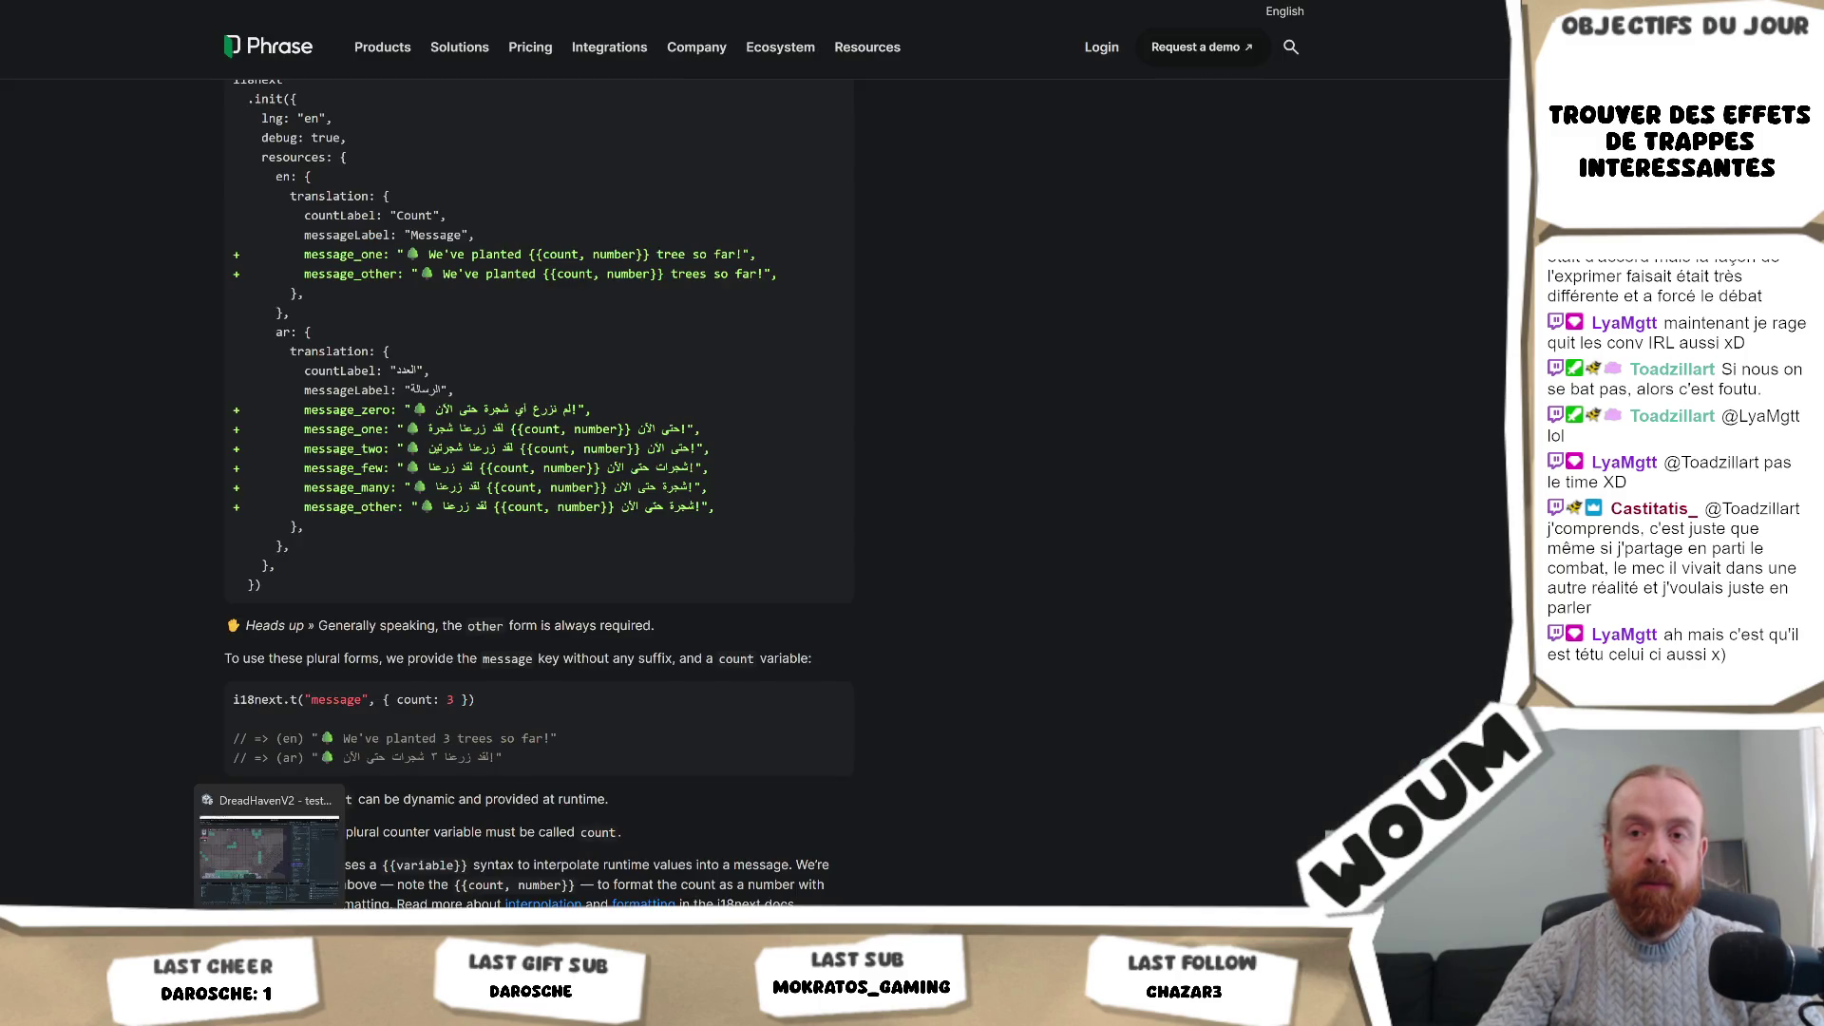
{"action": "left_click", "coordinate": [269, 850]}
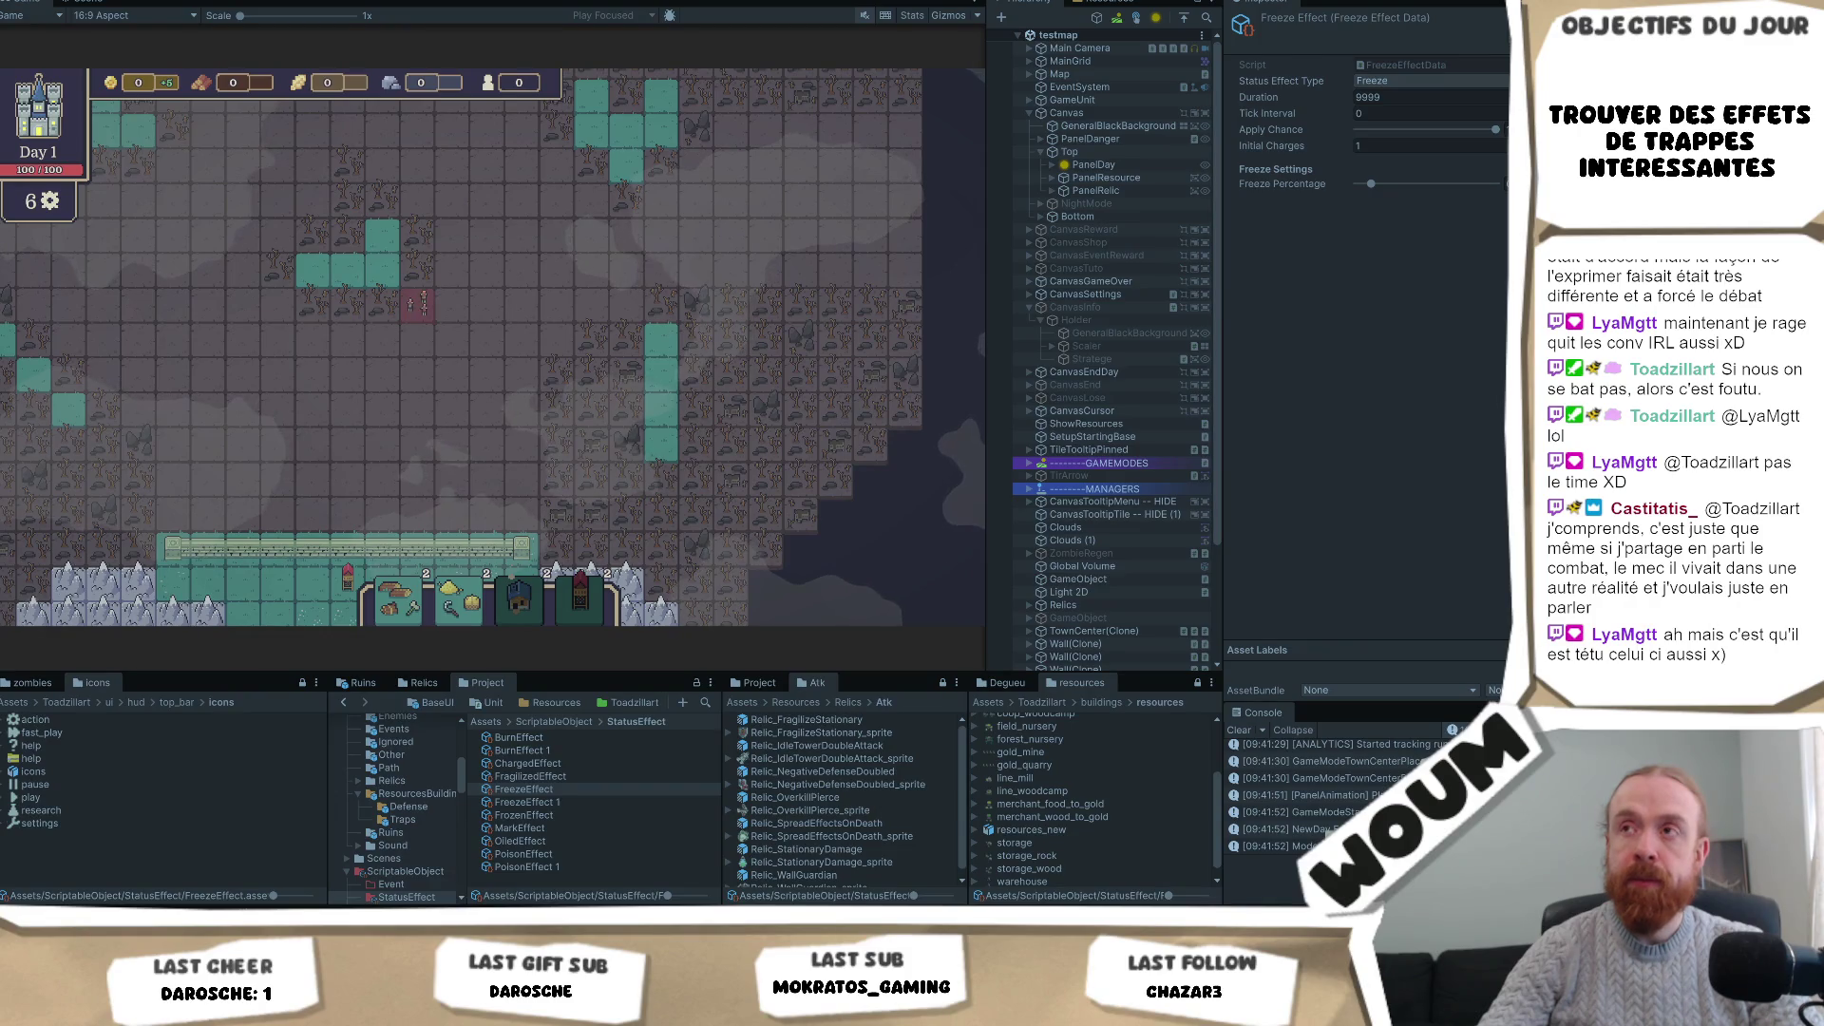
Play the tower-defense game from Day 1 to day 12, placing traps and buildings, and widen the Game view.
{"action": "left_click", "coordinate": [693, 232]}
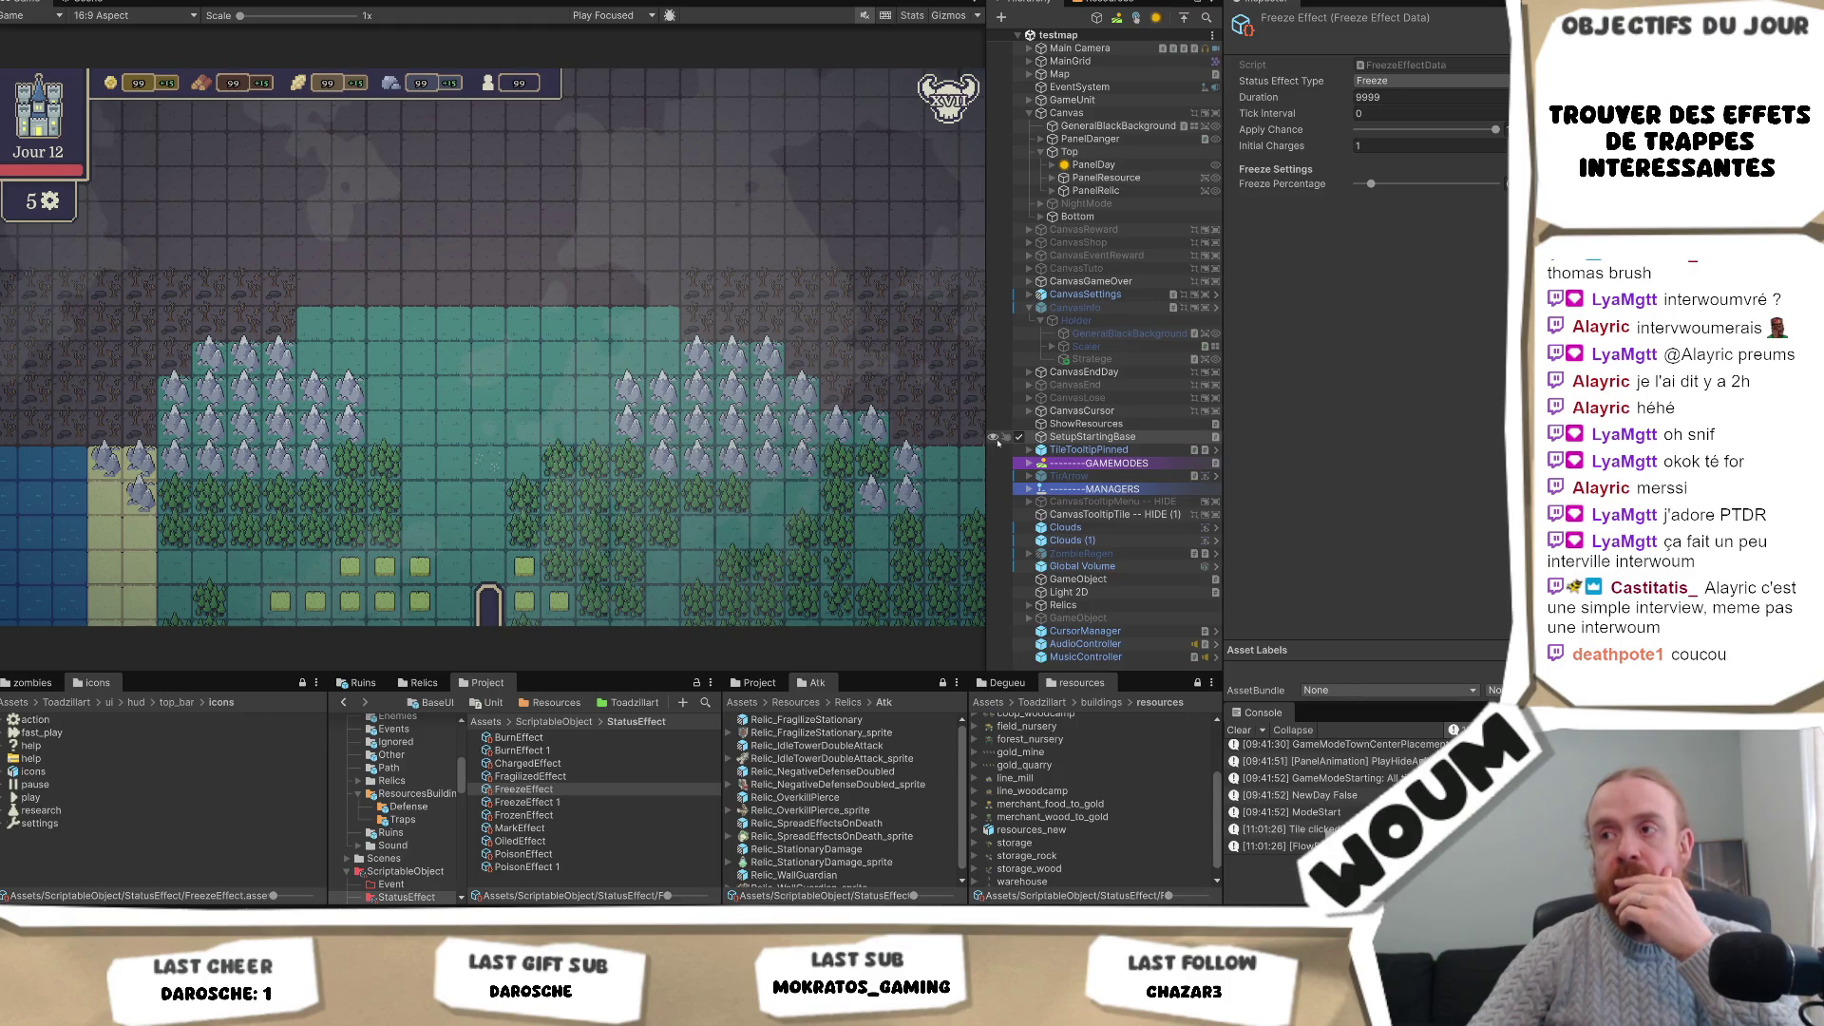
{"action": "mouse_move", "coordinate": [988, 442]}
{"action": "left_mouse_down"}
{"action": "mouse_move", "coordinate": [1016, 441]}
{"action": "mouse_move", "coordinate": [966, 442]}
{"action": "left_mouse_up"}
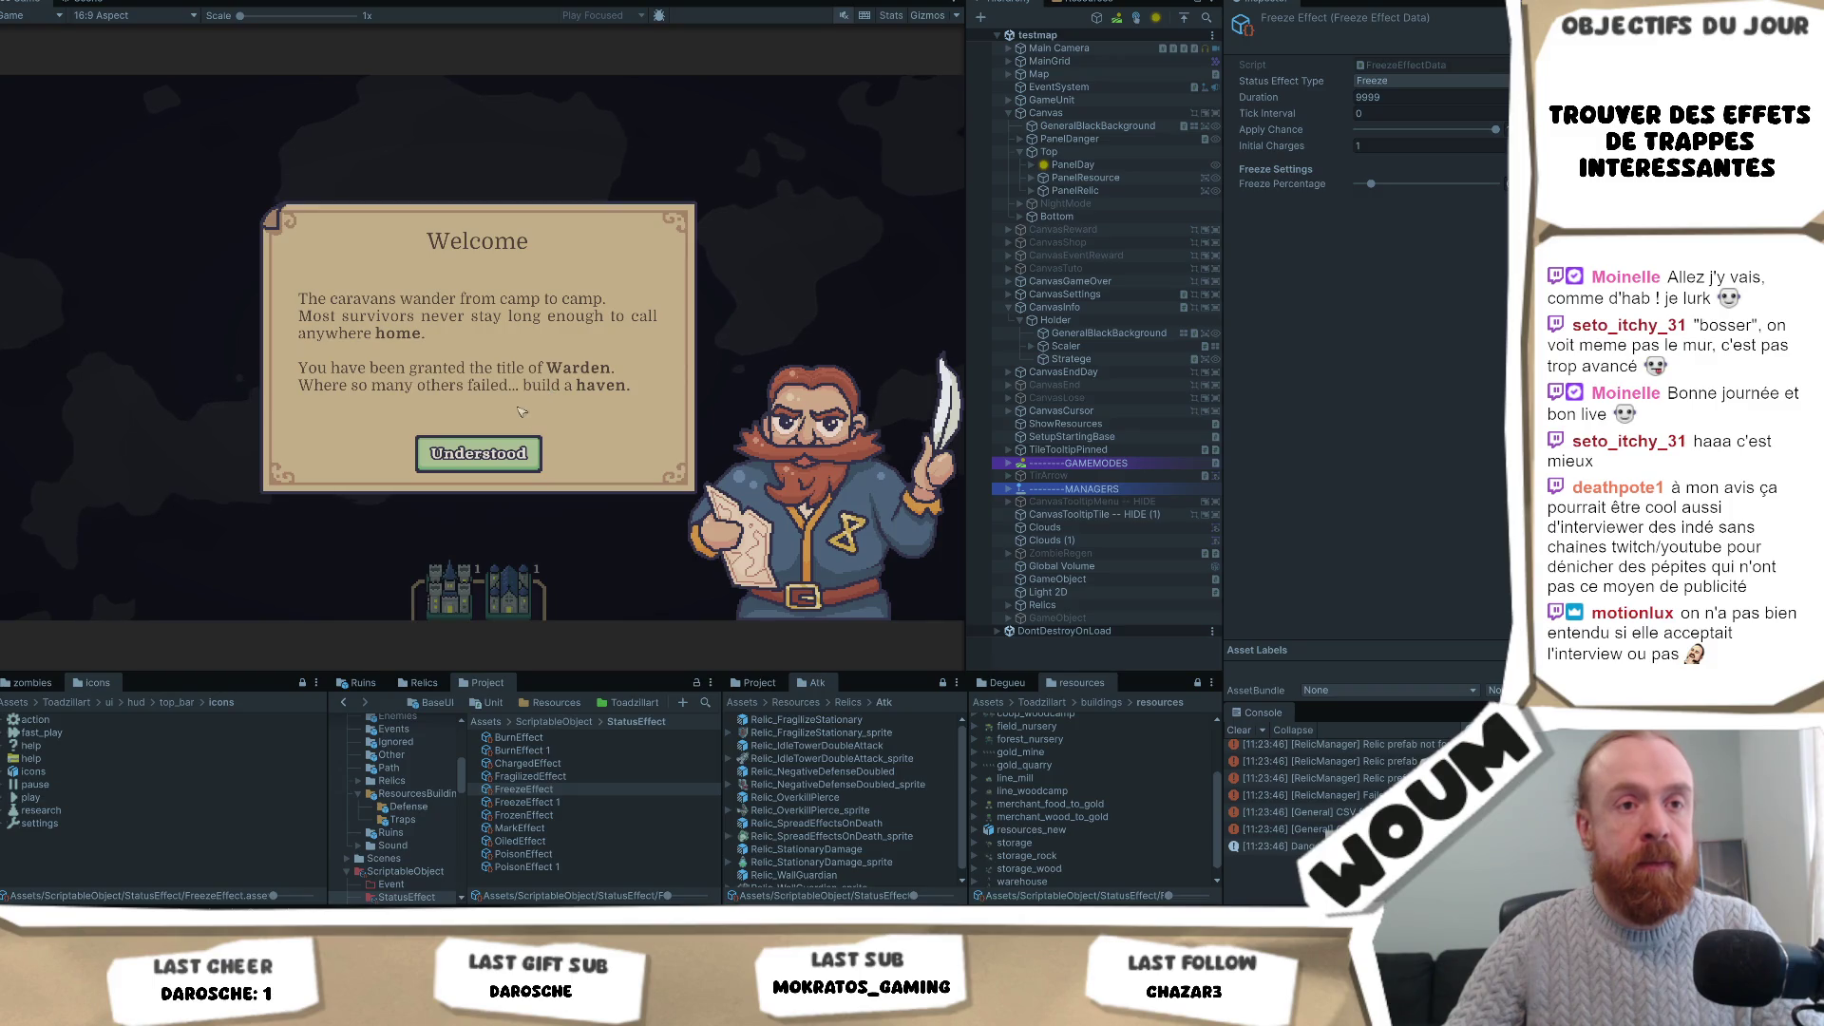
Dismiss the Welcome message, place the Town Center on the map, and close the Limited time tutorial.
{"action": "left_click", "coordinate": [478, 453]}
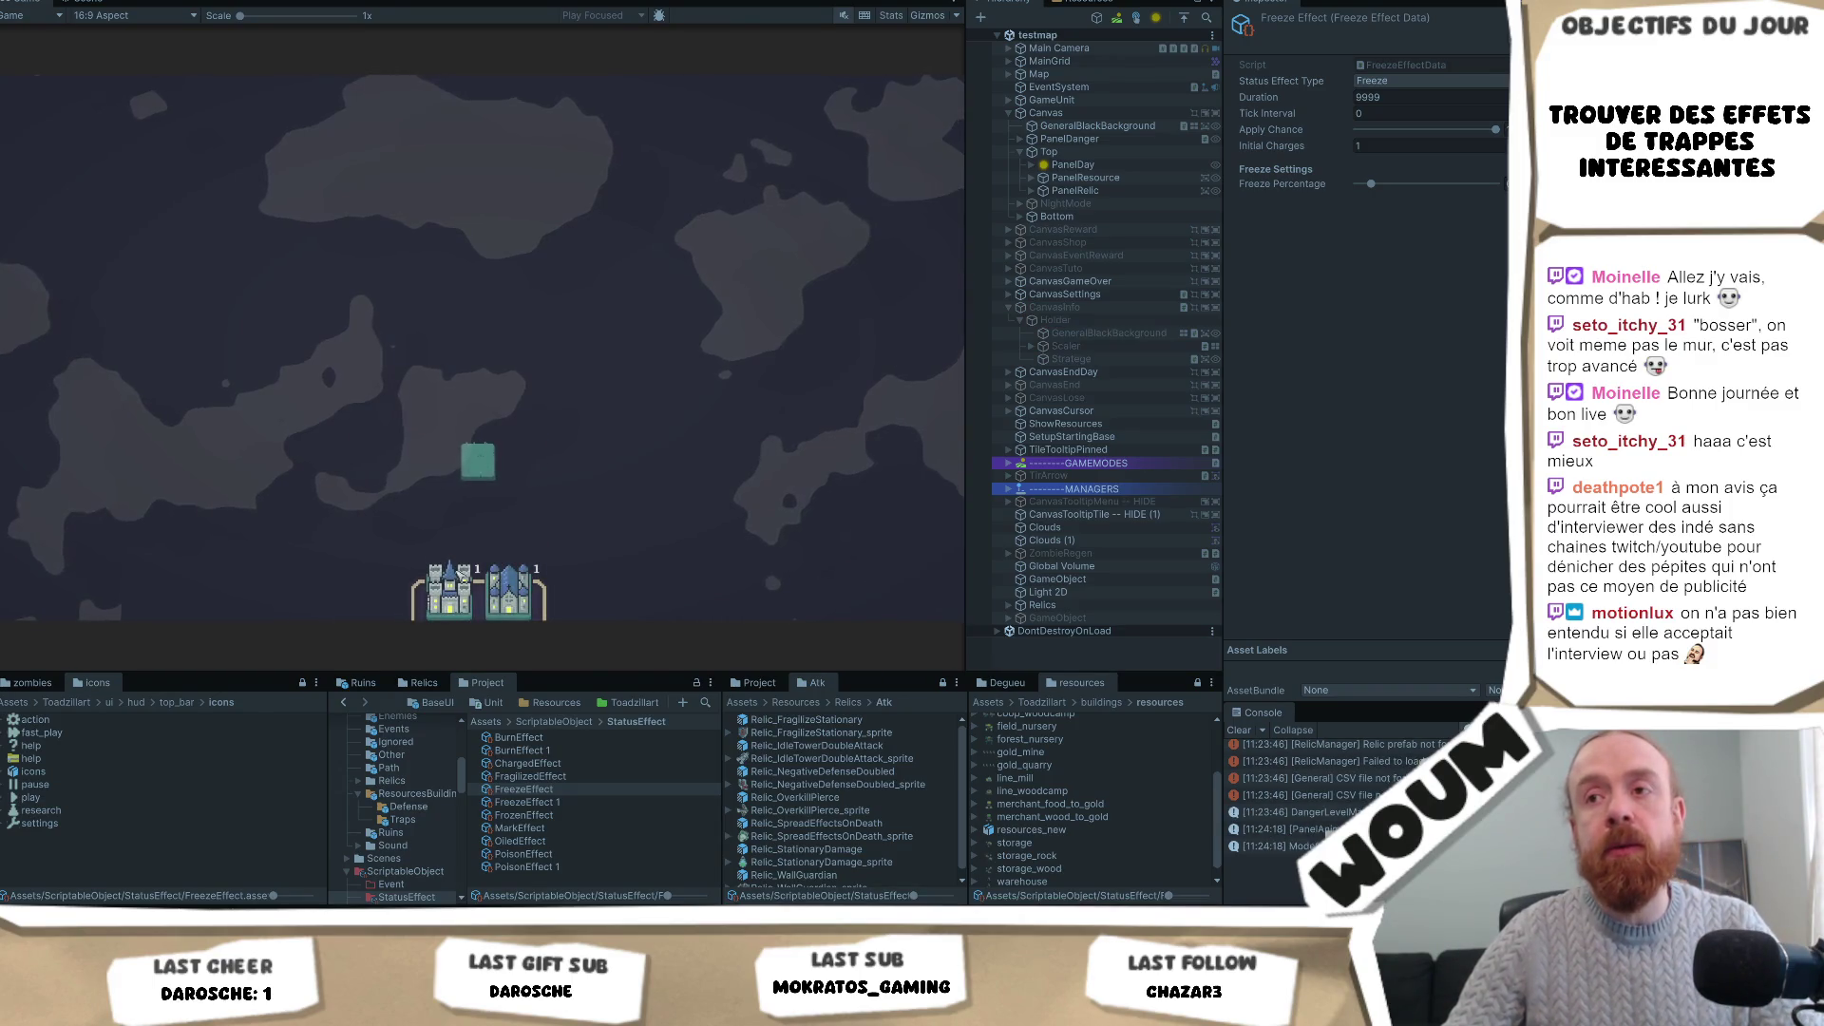
{"action": "left_click", "coordinate": [476, 454]}
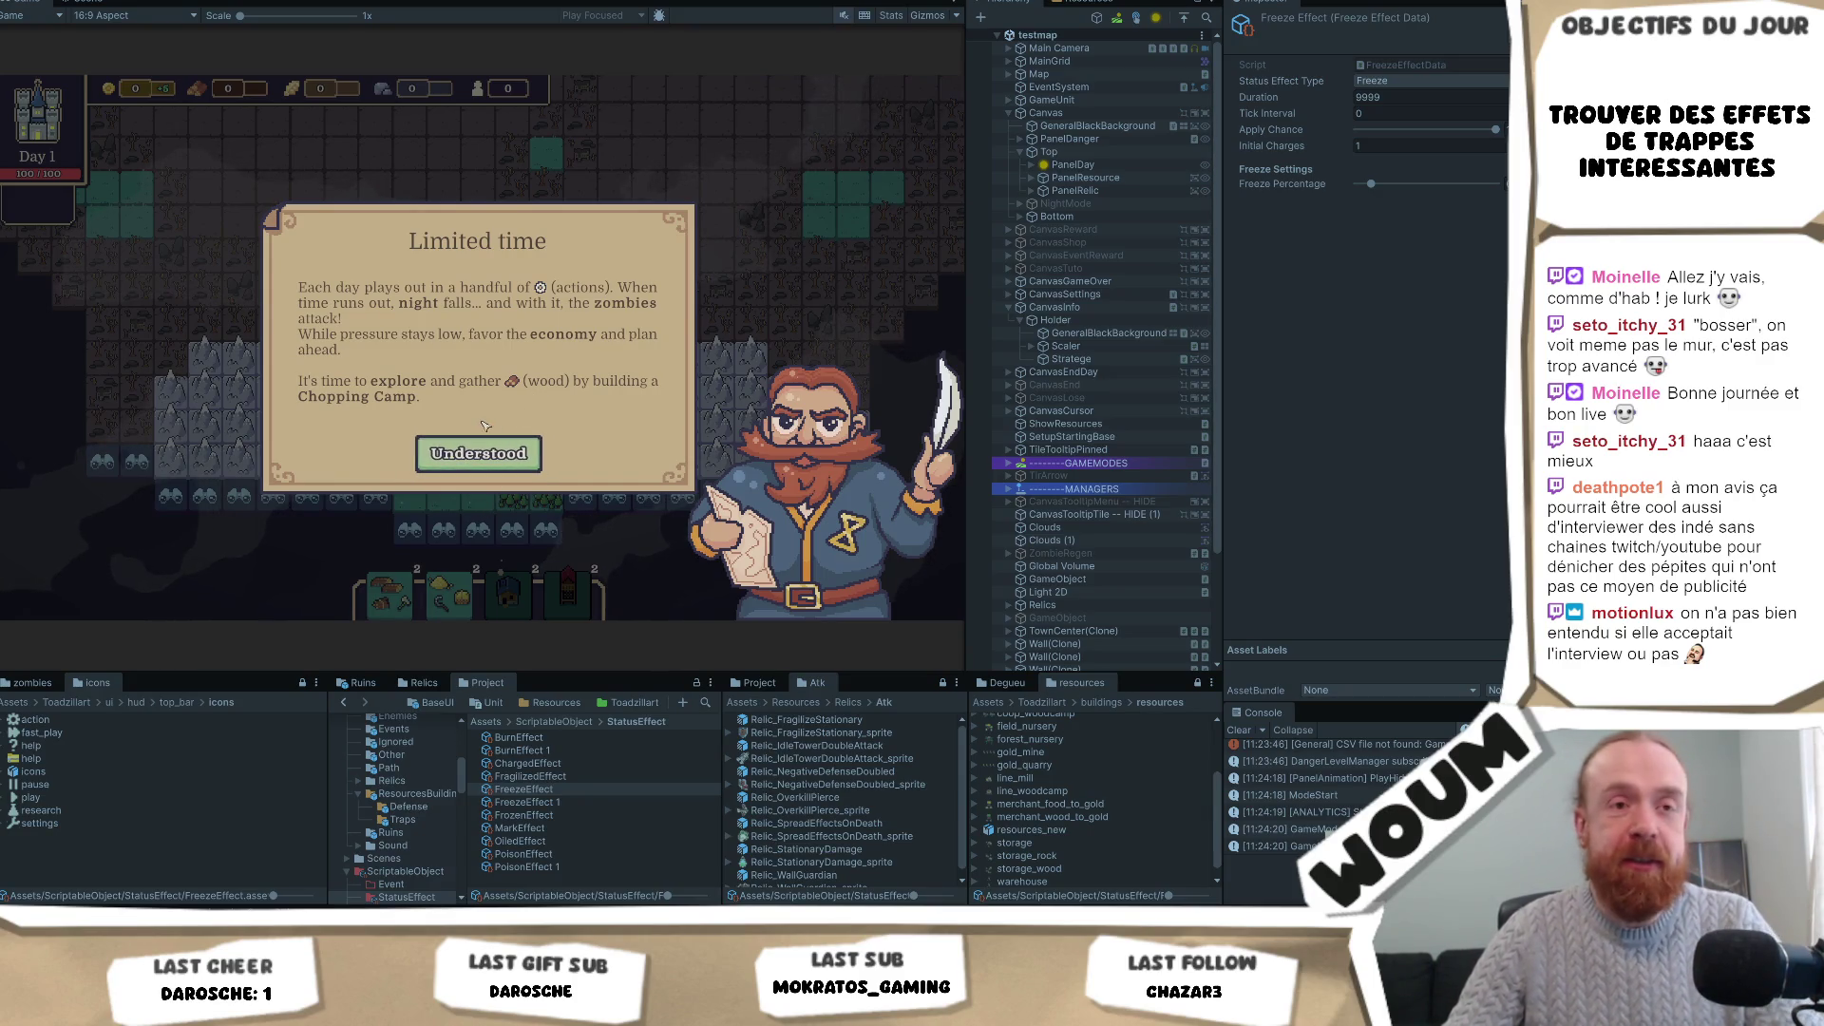
{"action": "left_click", "coordinate": [508, 454]}
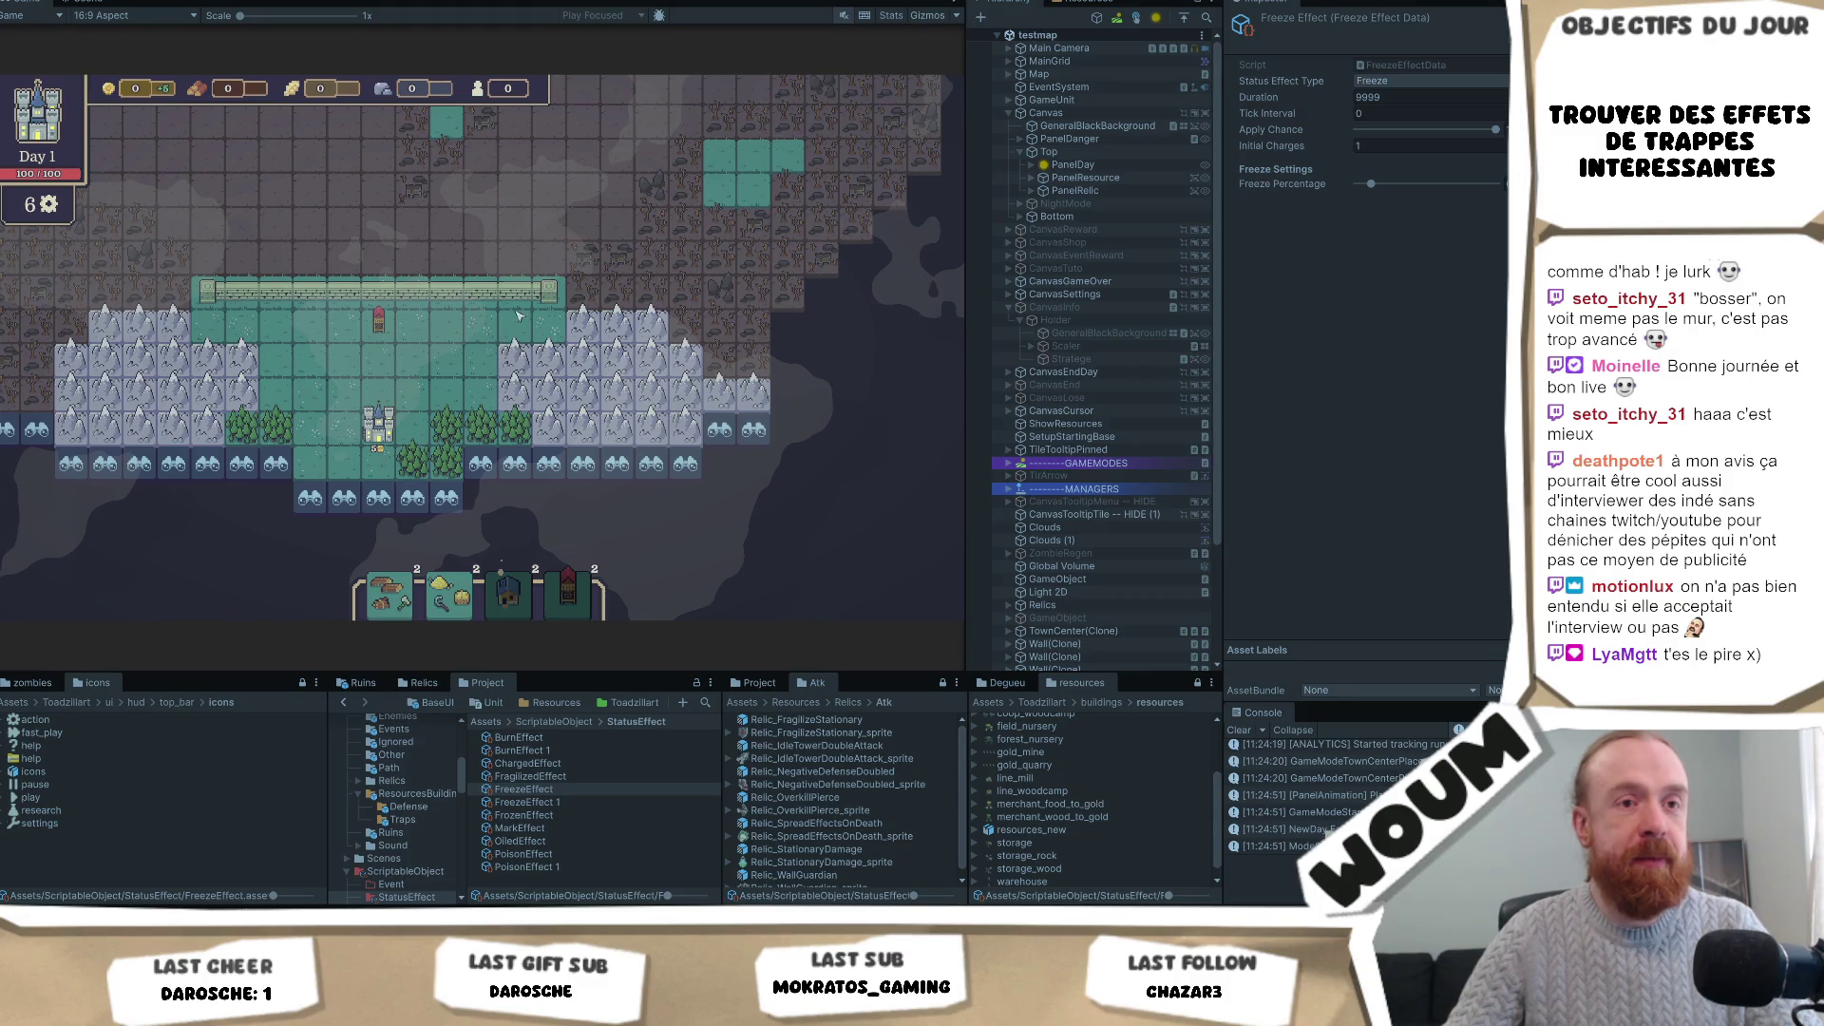
Inspect a tile inside the walled town and another near the top wall on the Day 1 map.
{"action": "left_click", "coordinate": [483, 332]}
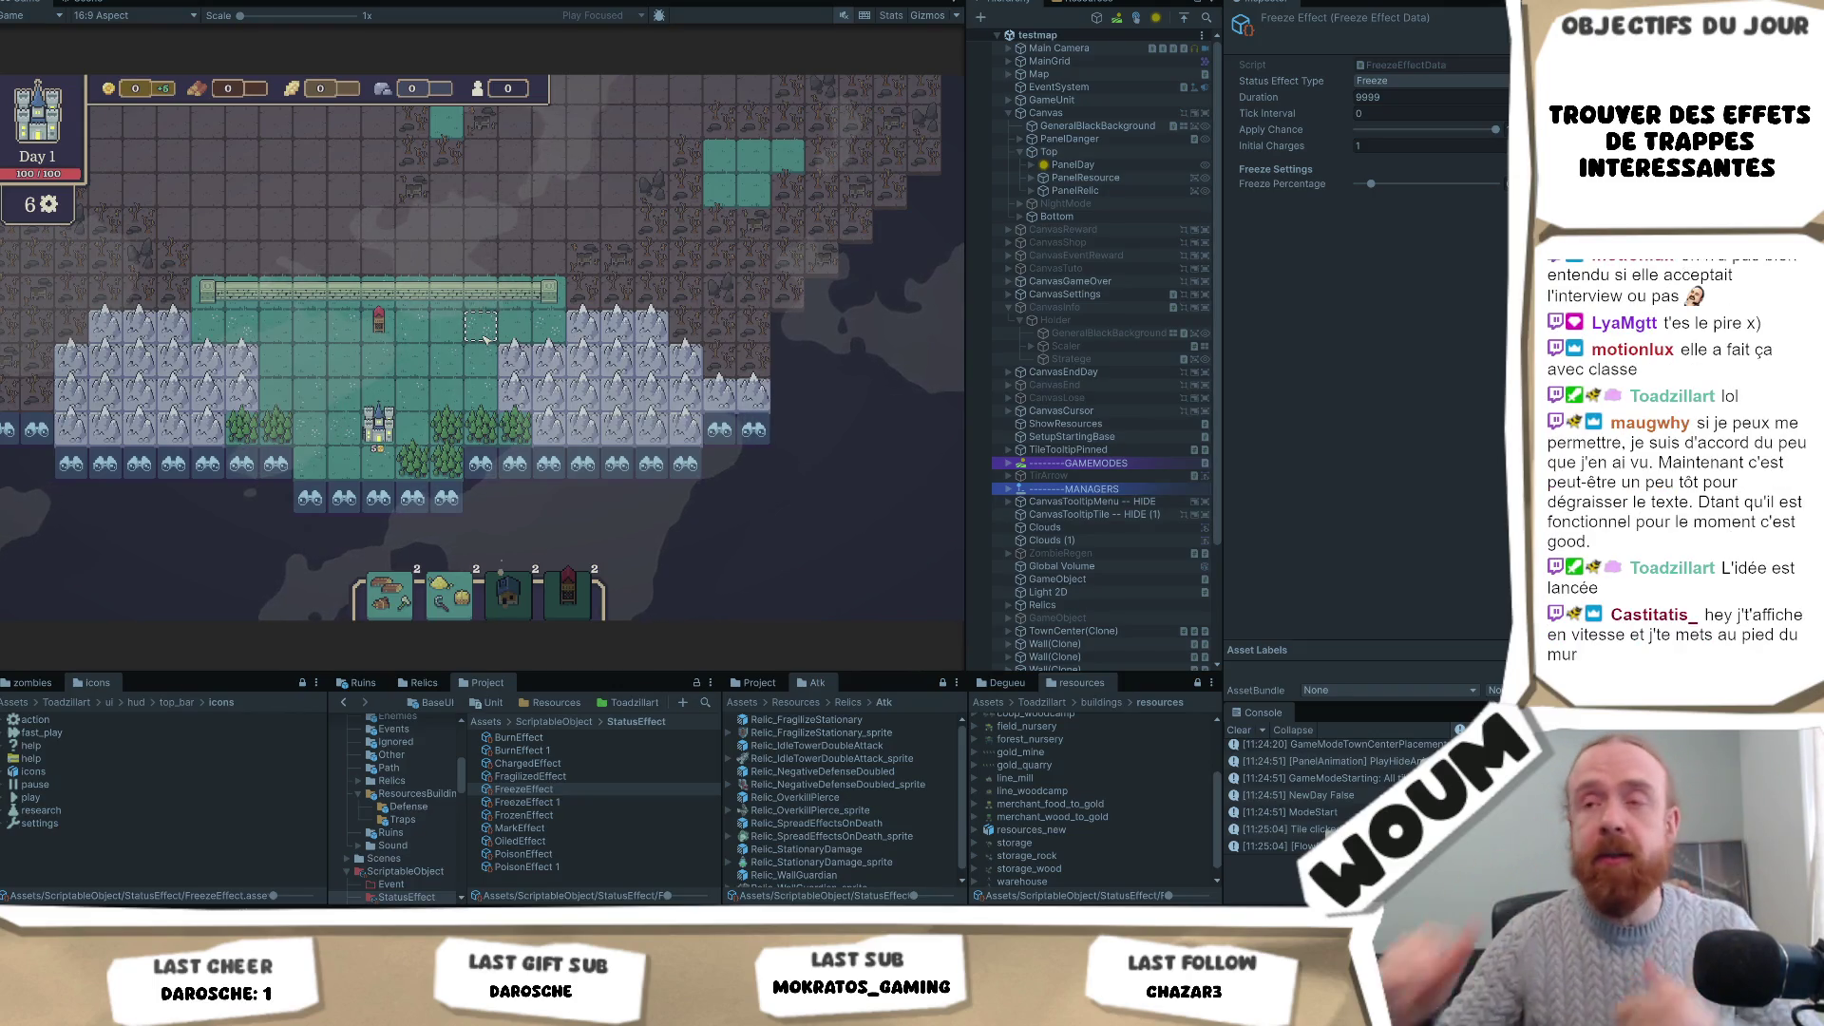
{"action": "mouse_move", "coordinate": [432, 285]}
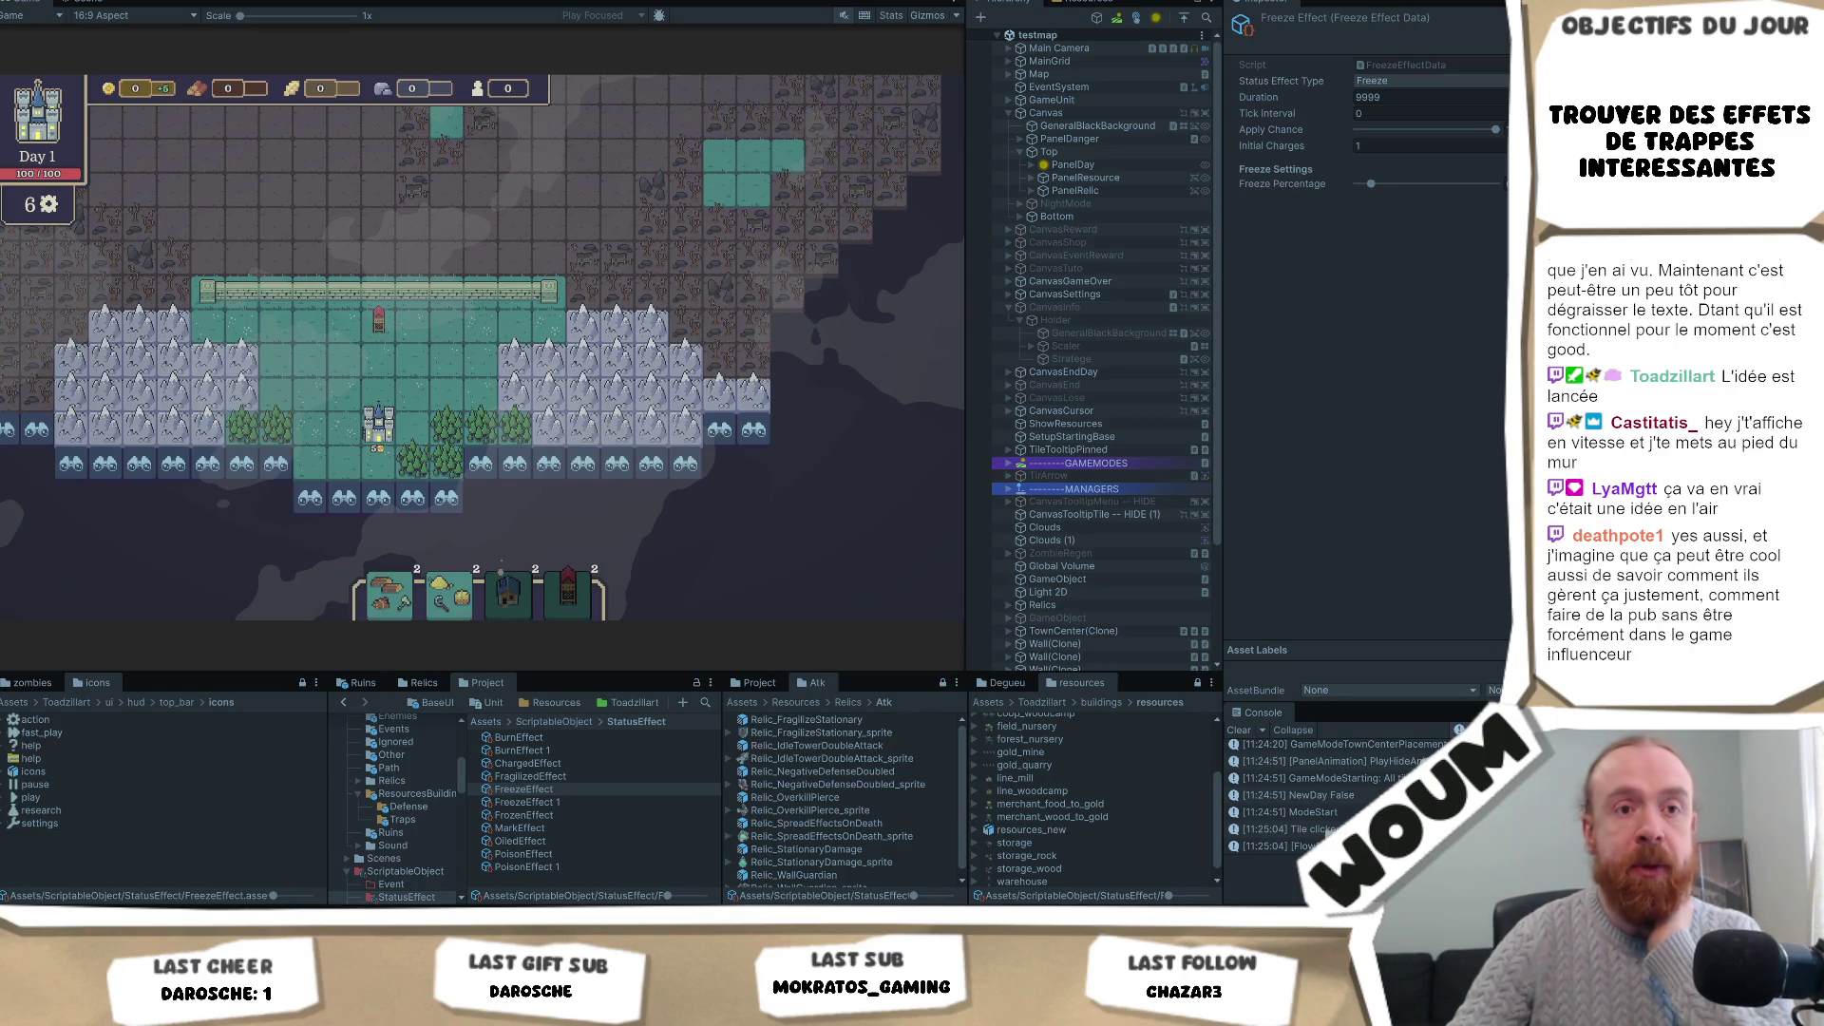
{"action": "left_click", "coordinate": [480, 257]}
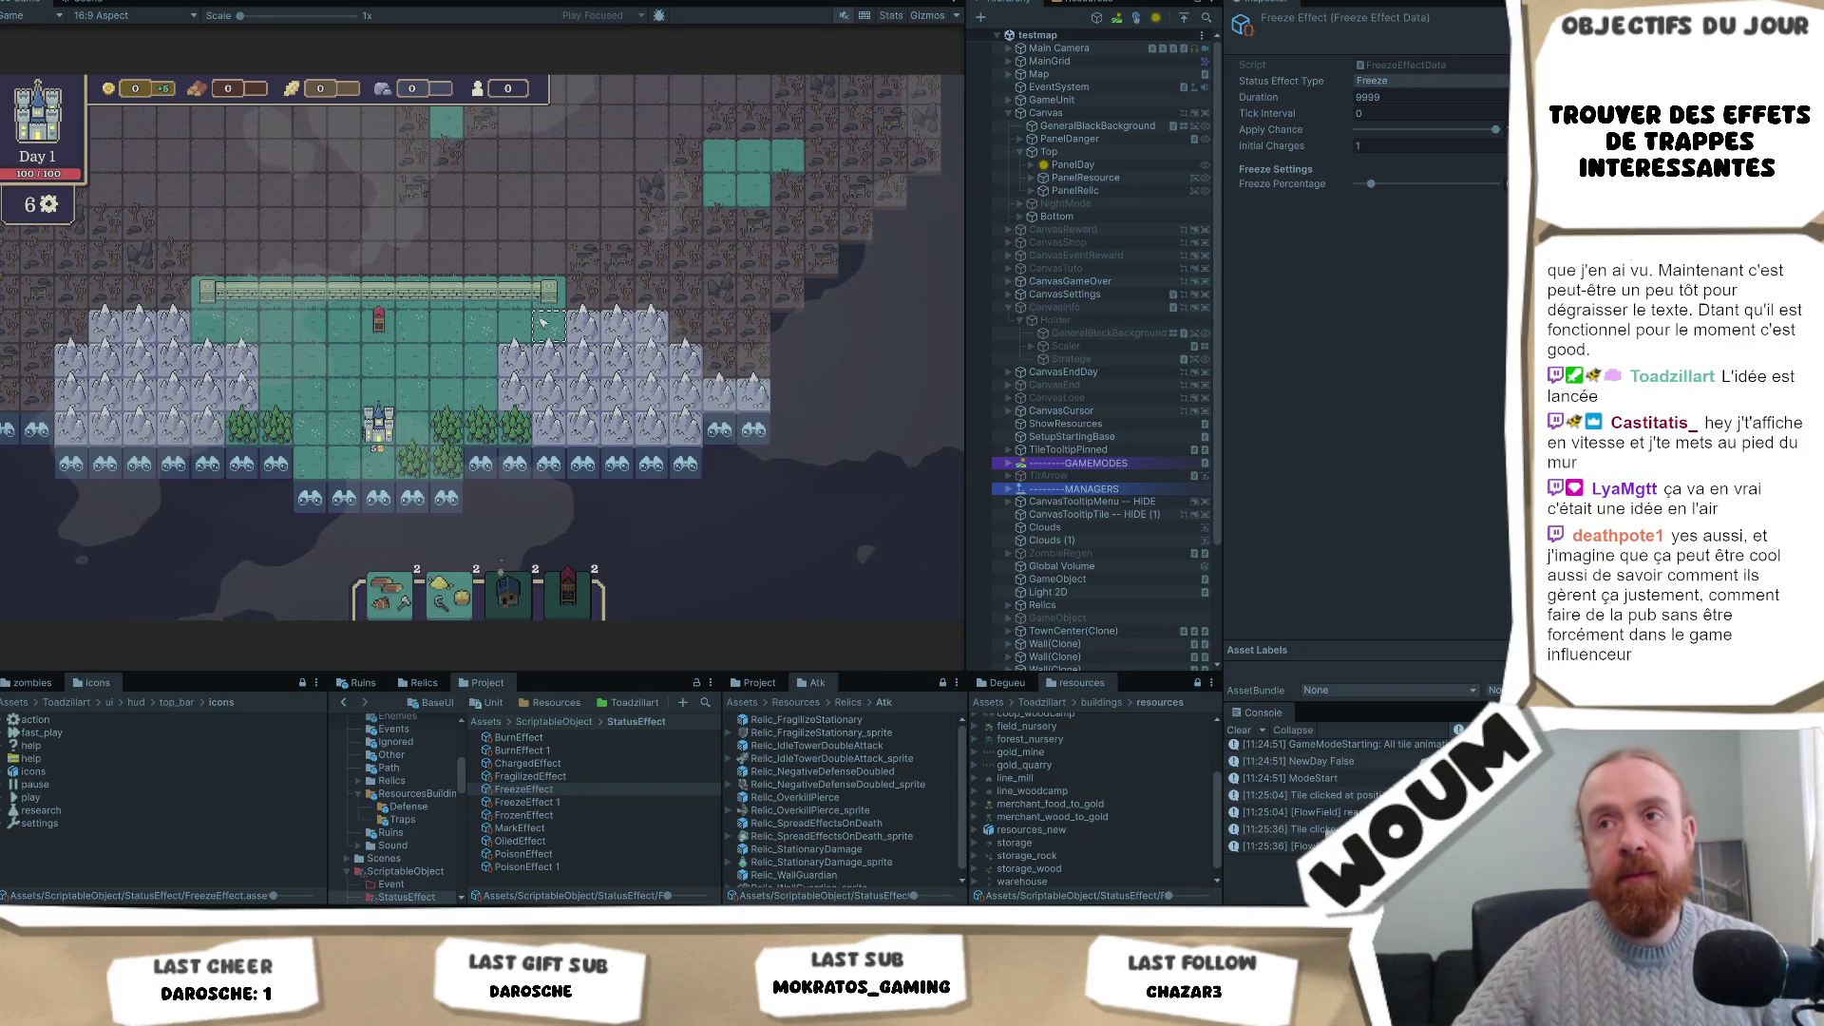
{"action": "key", "text": "w"}
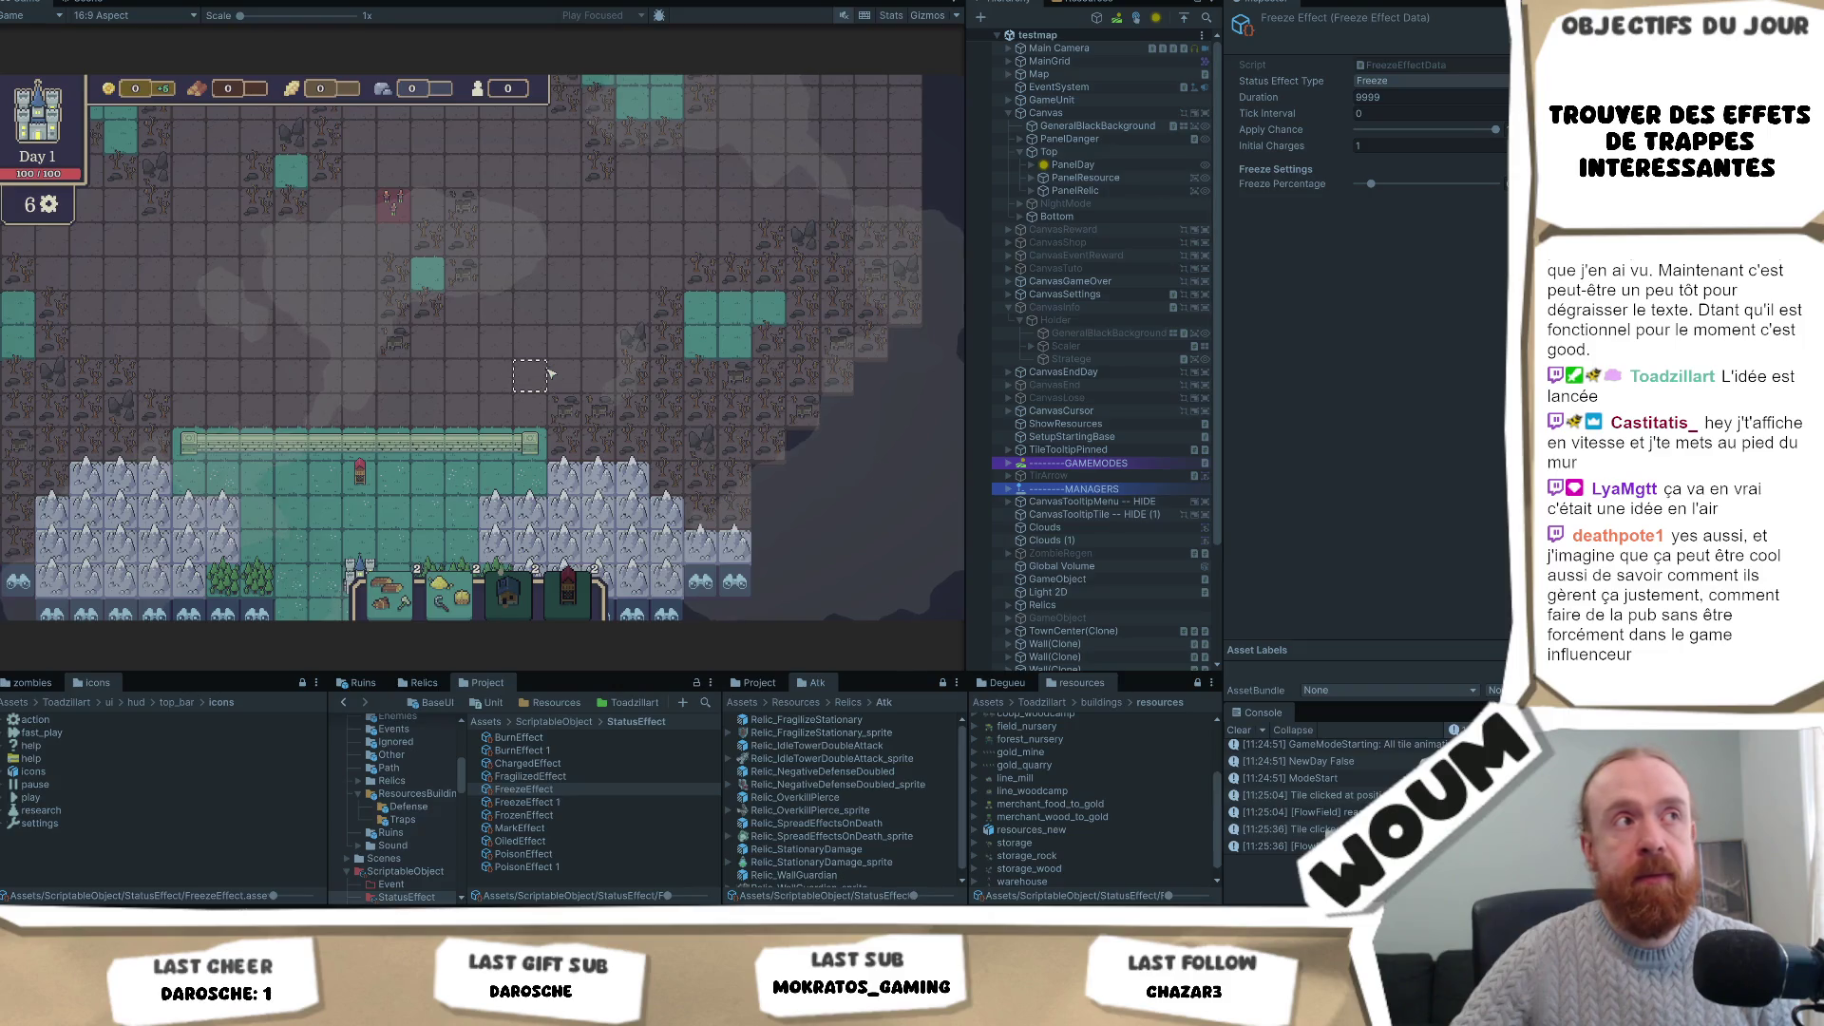
{"action": "key", "text": "a"}
{"action": "key", "text": "w"}
{"action": "key", "text": "a"}
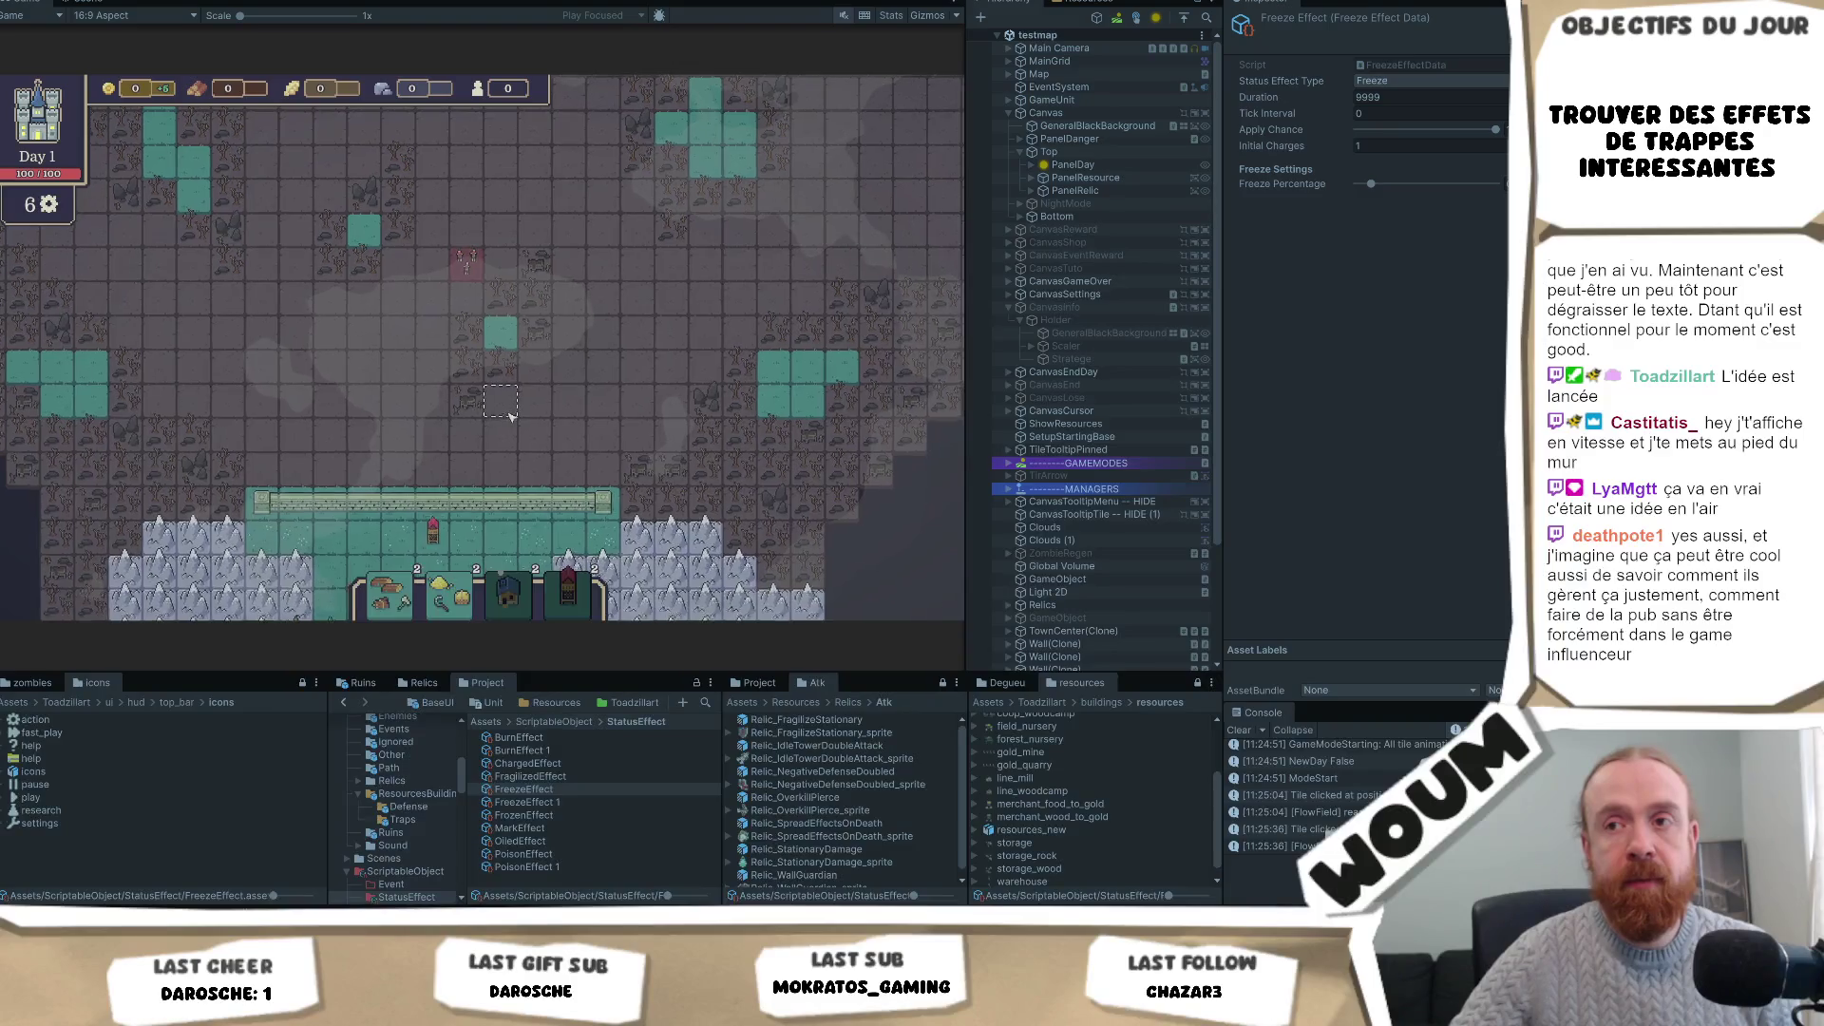
{"action": "key", "text": "s"}
{"action": "key", "text": "s"}
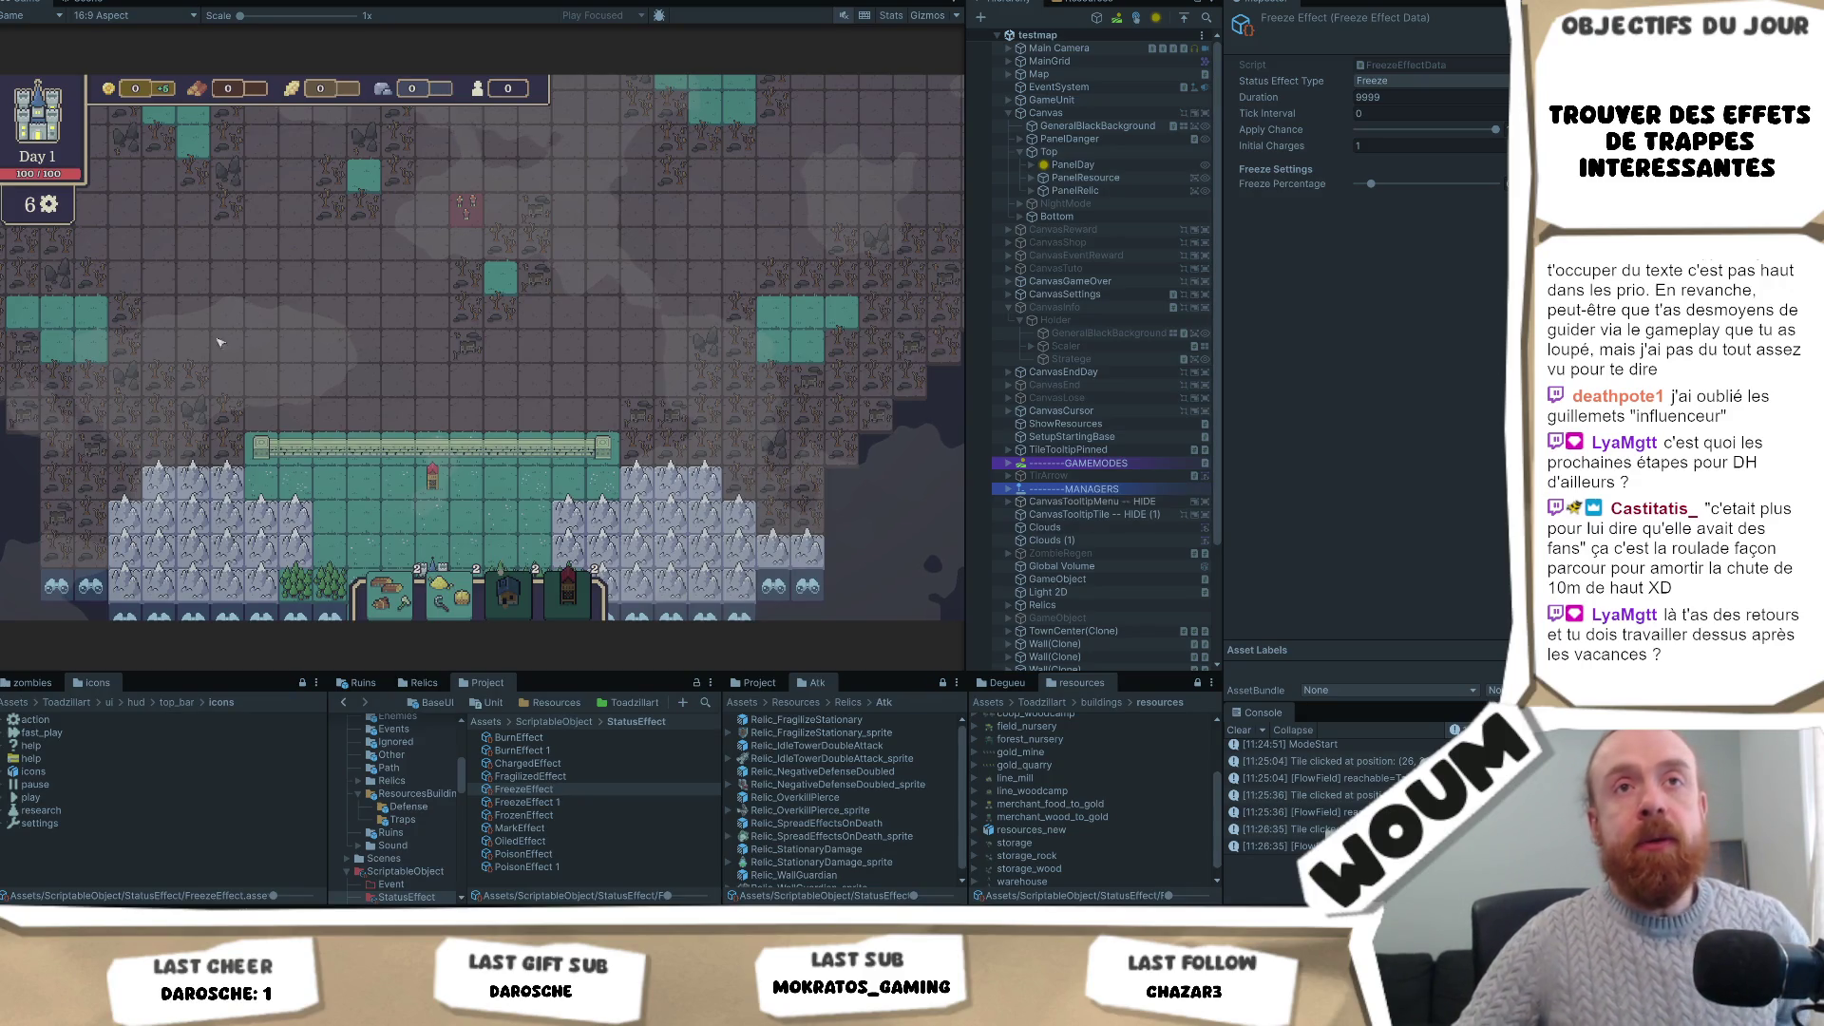
{"action": "left_click", "coordinate": [613, 350]}
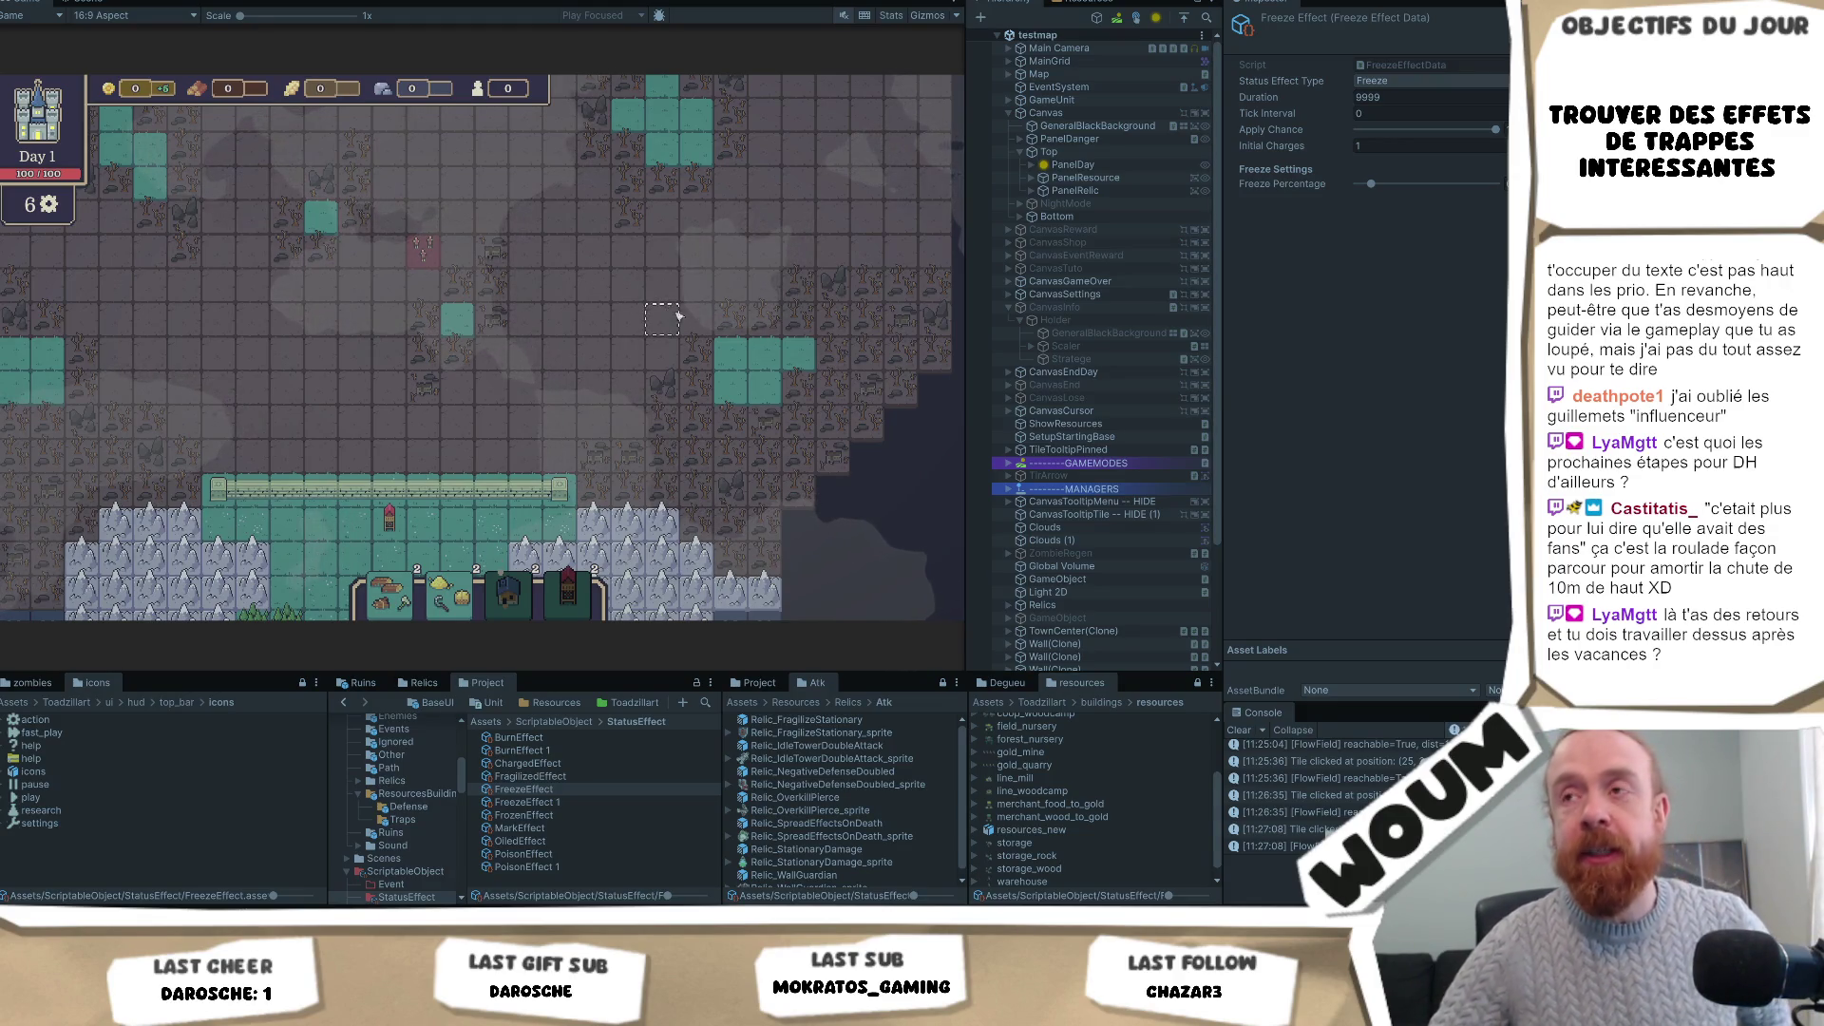
{"action": "key", "text": "w"}
{"action": "key", "text": "w"}
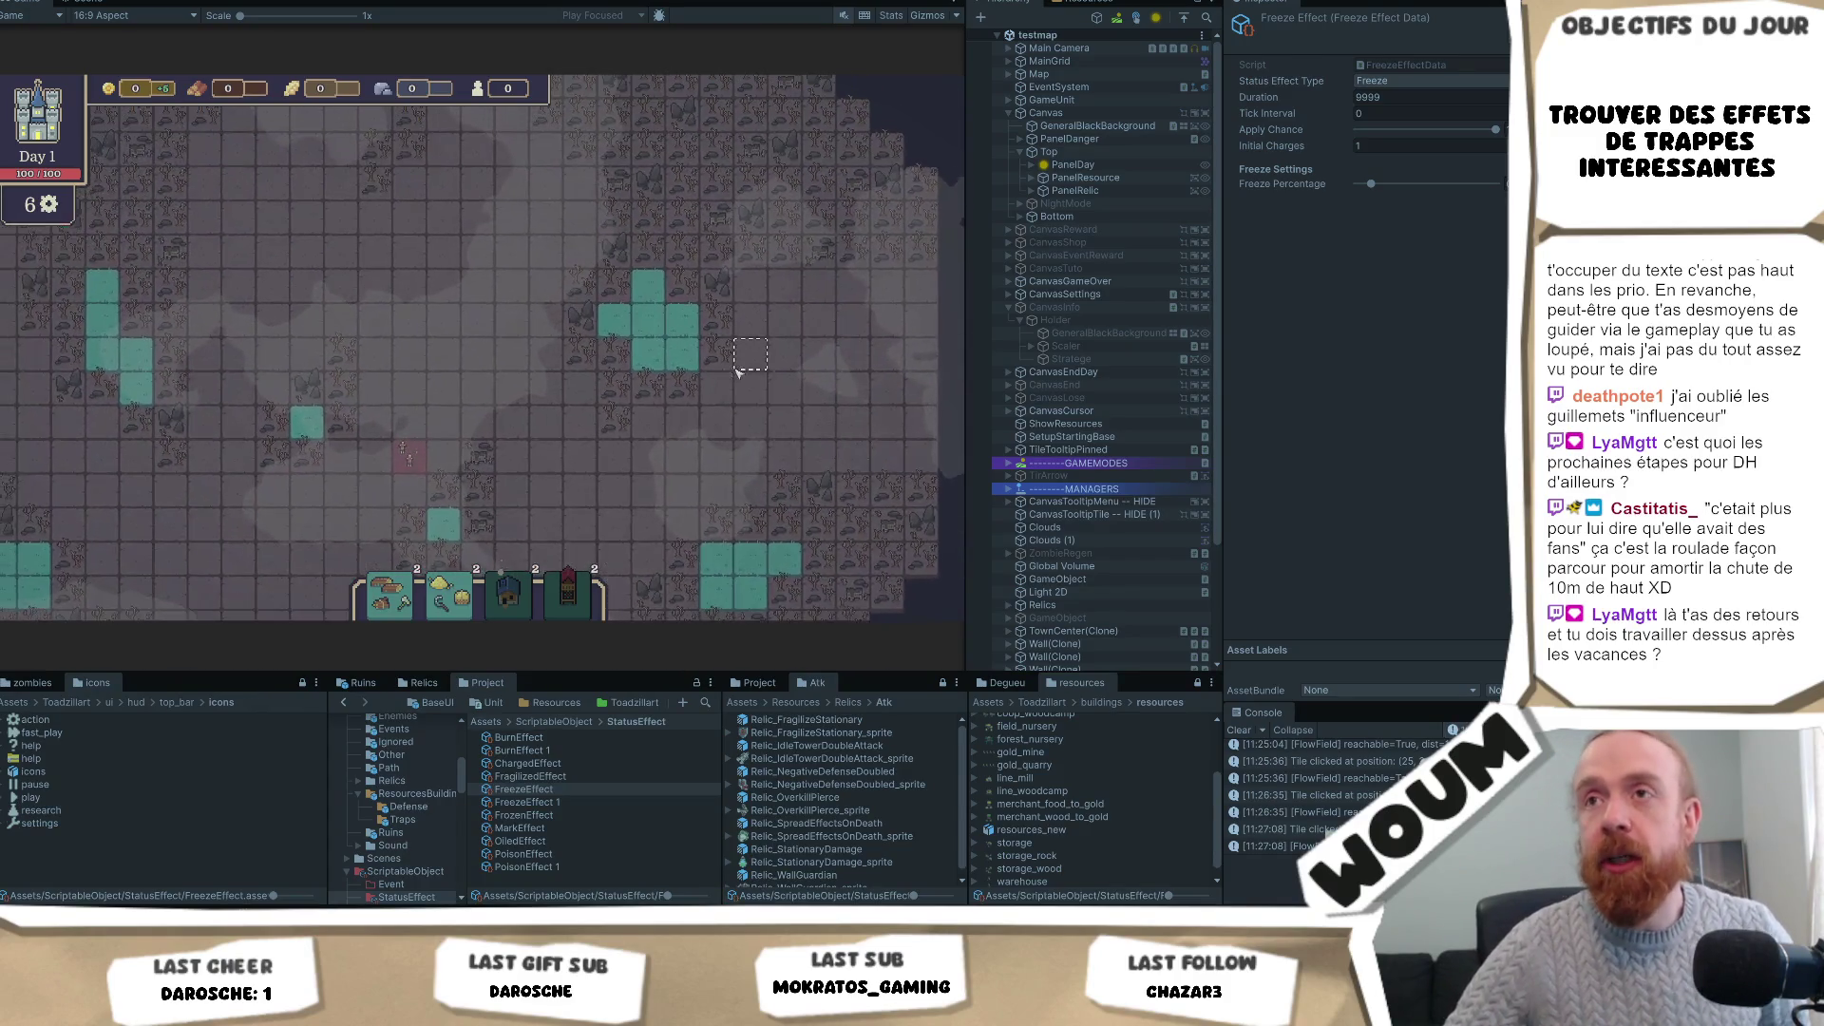
{"action": "key", "text": "s"}
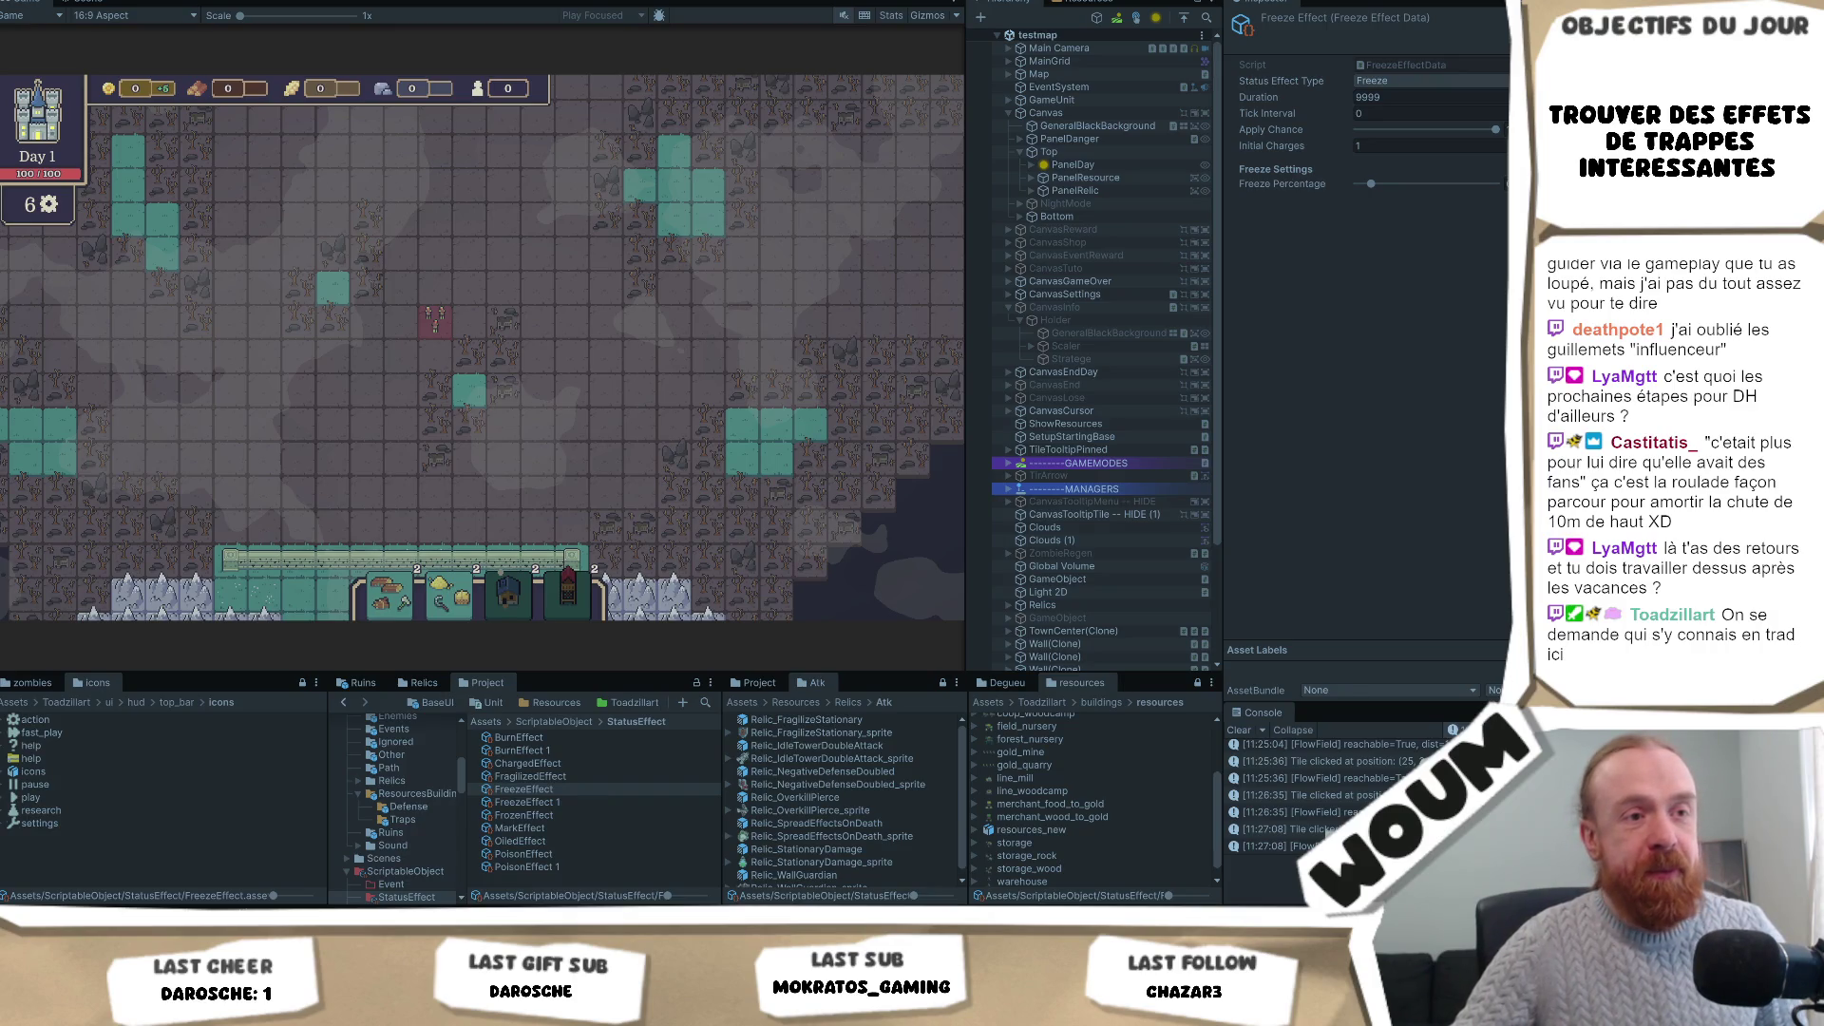
{"action": "left_click", "coordinate": [492, 390]}
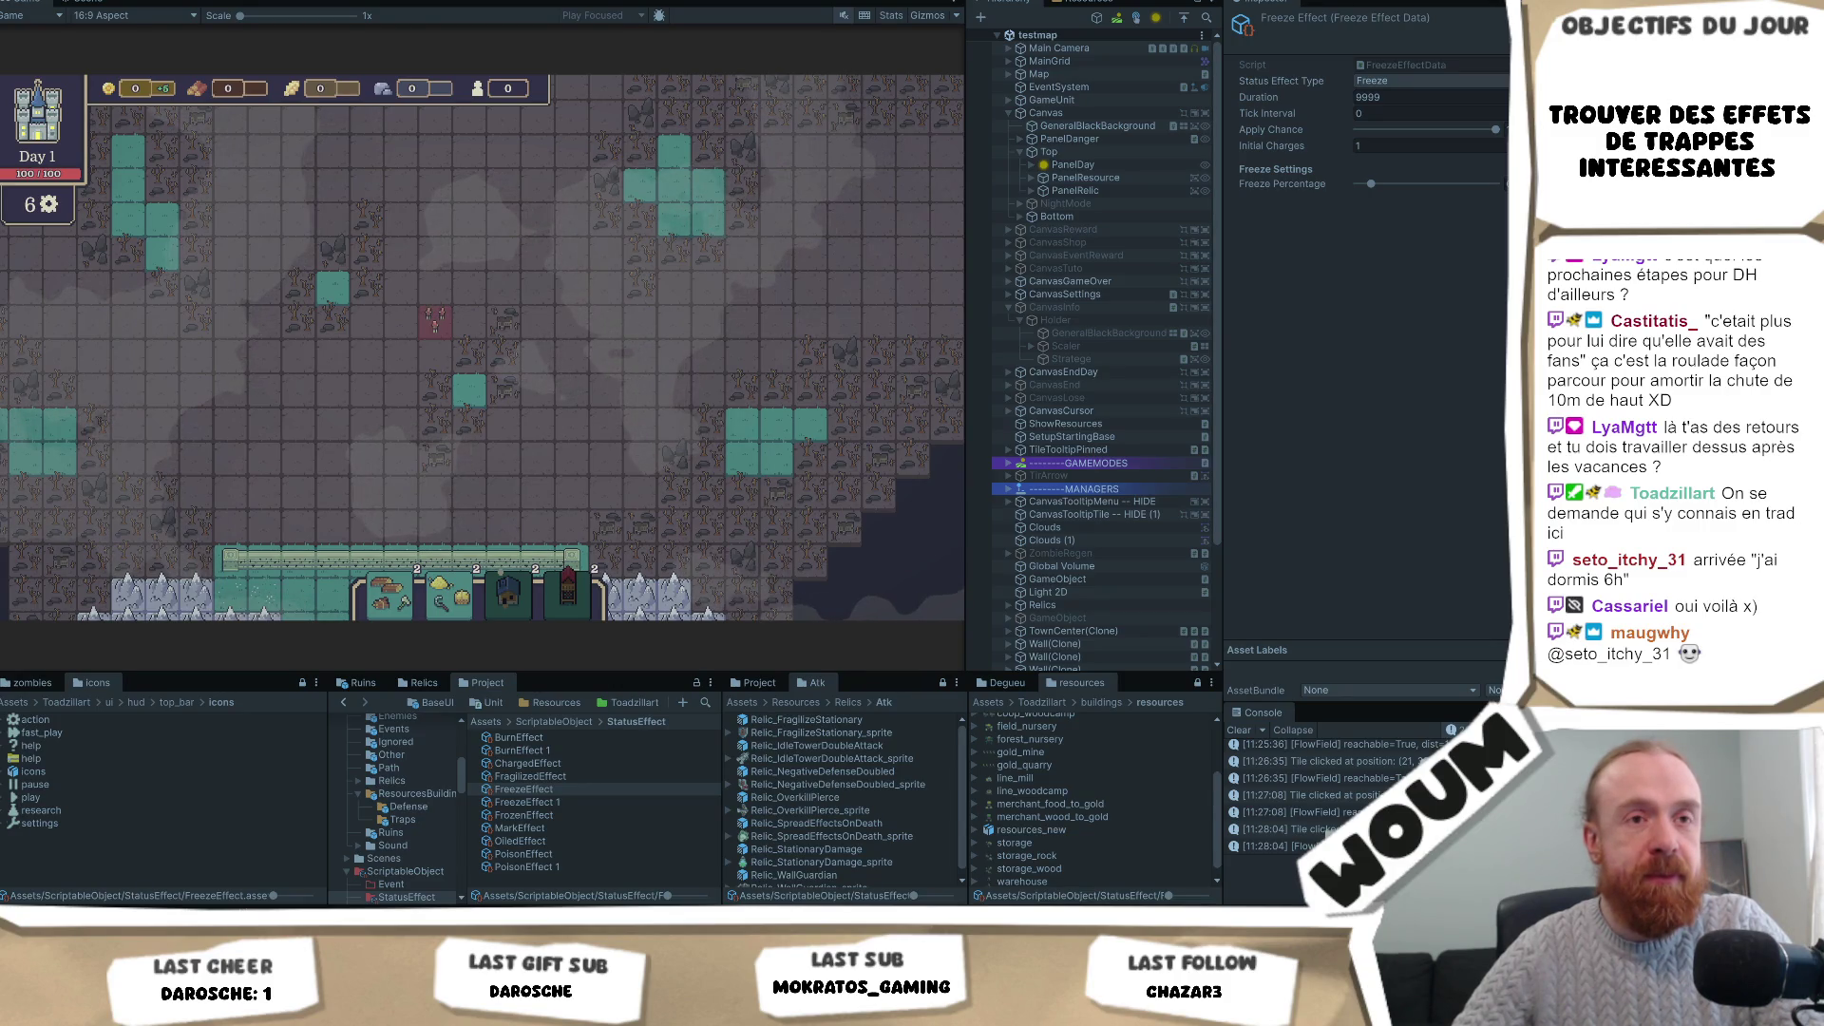
Pan the game map up-left, then switch to the UI.csv localization file in Notepad++.
{"action": "key", "text": "s"}
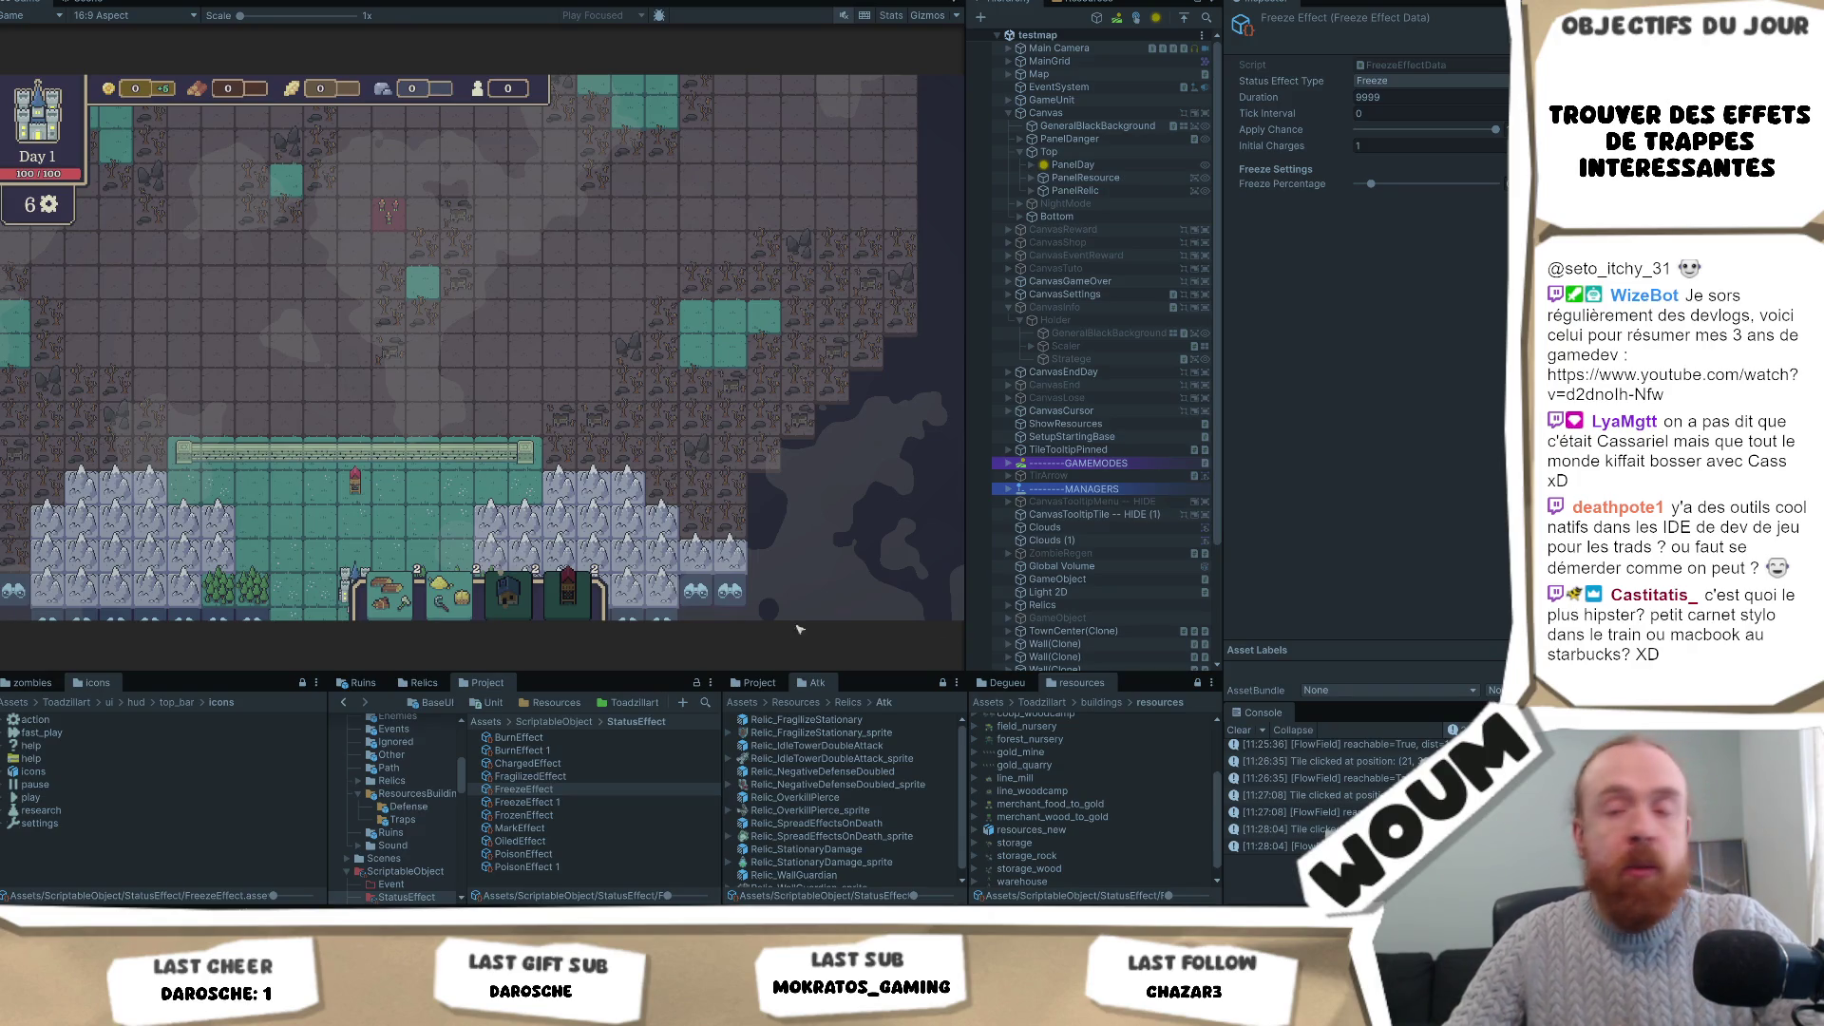
{"action": "key", "text": "alt+Tab"}
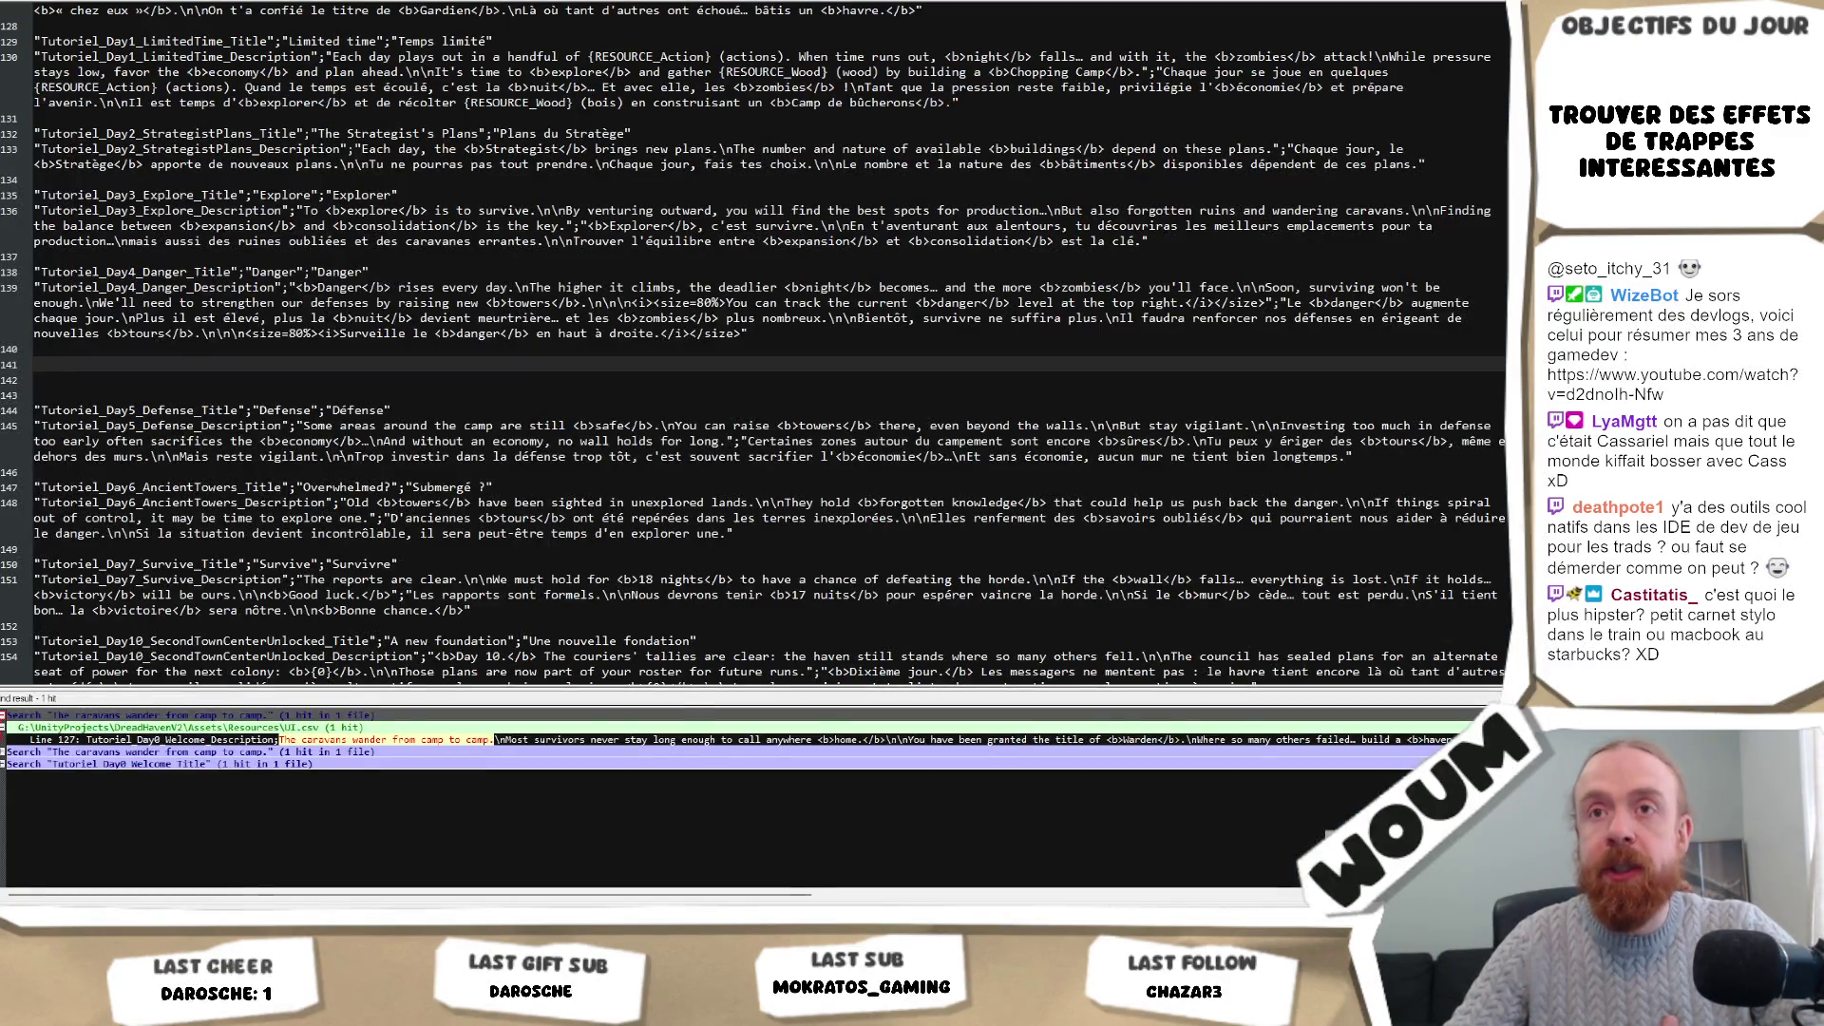
Paste the French one/other and Russian one/few/many plural JSON examples at empty line 141 in UI.csv.
{"action": "double_click", "coordinate": [285, 411]}
{"action": "left_click", "coordinate": [395, 410]}
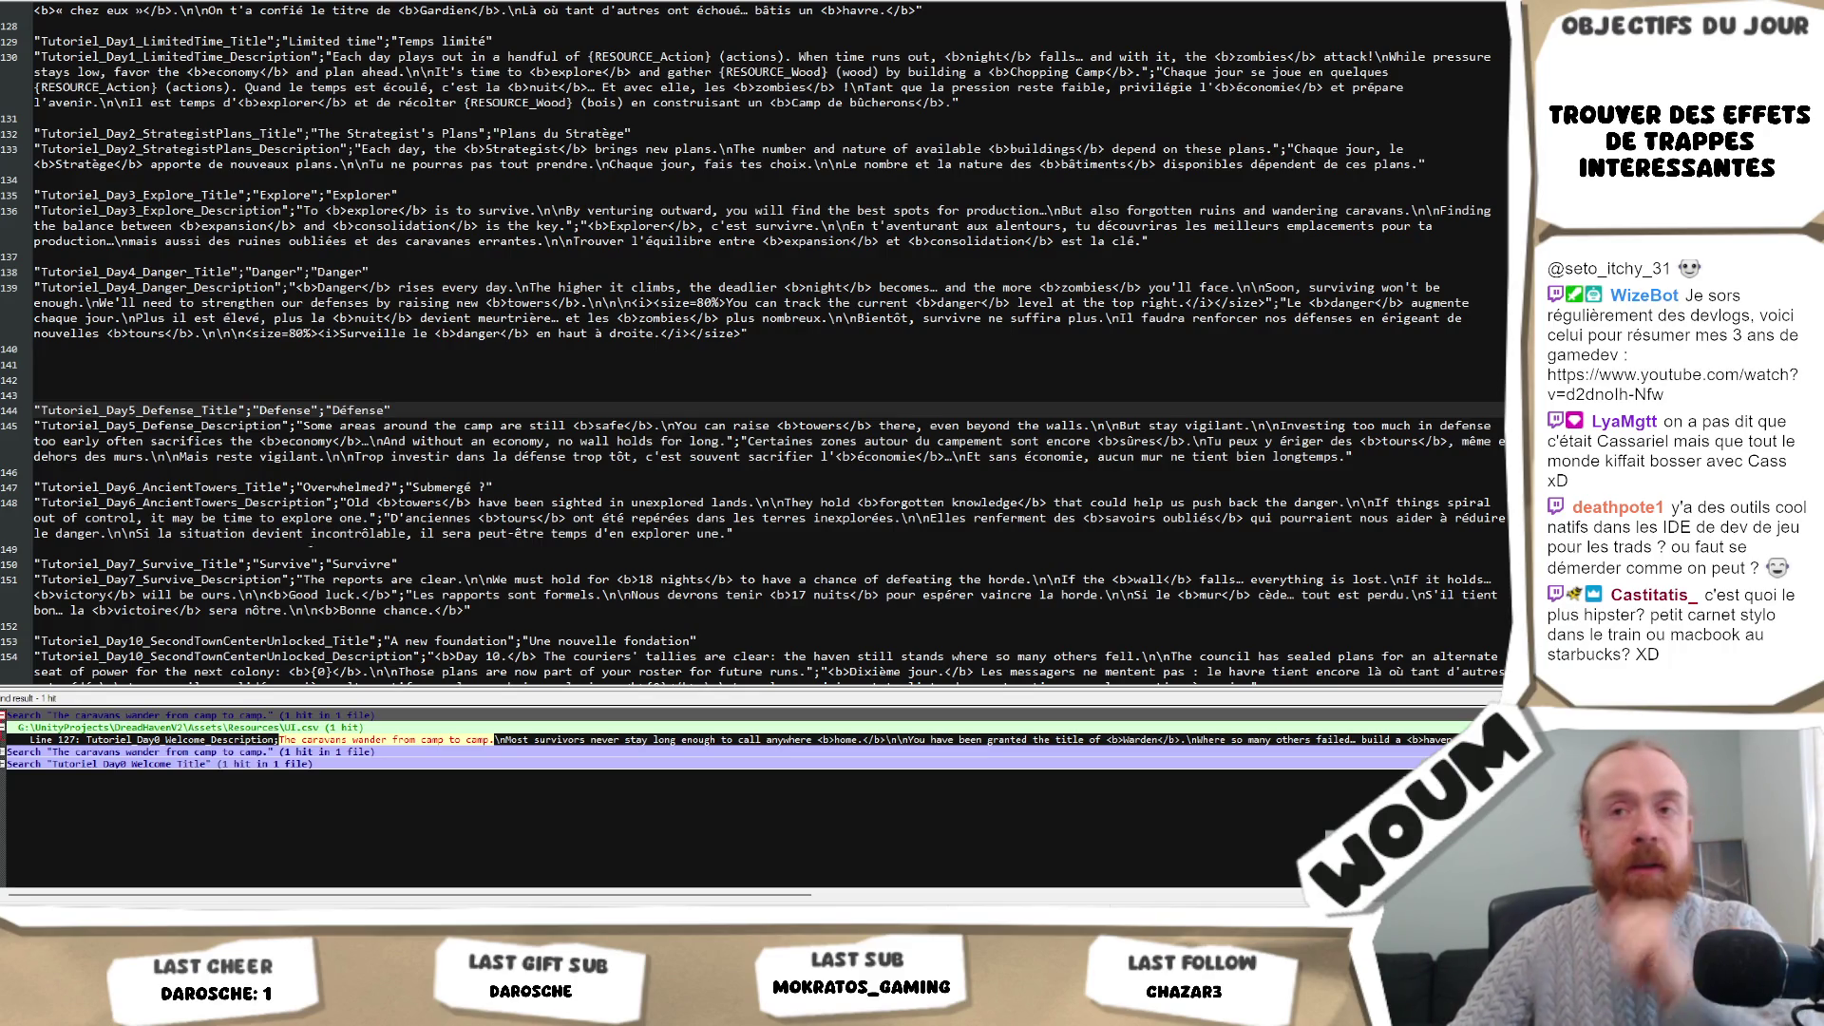
{"action": "left_click", "coordinate": [109, 369]}
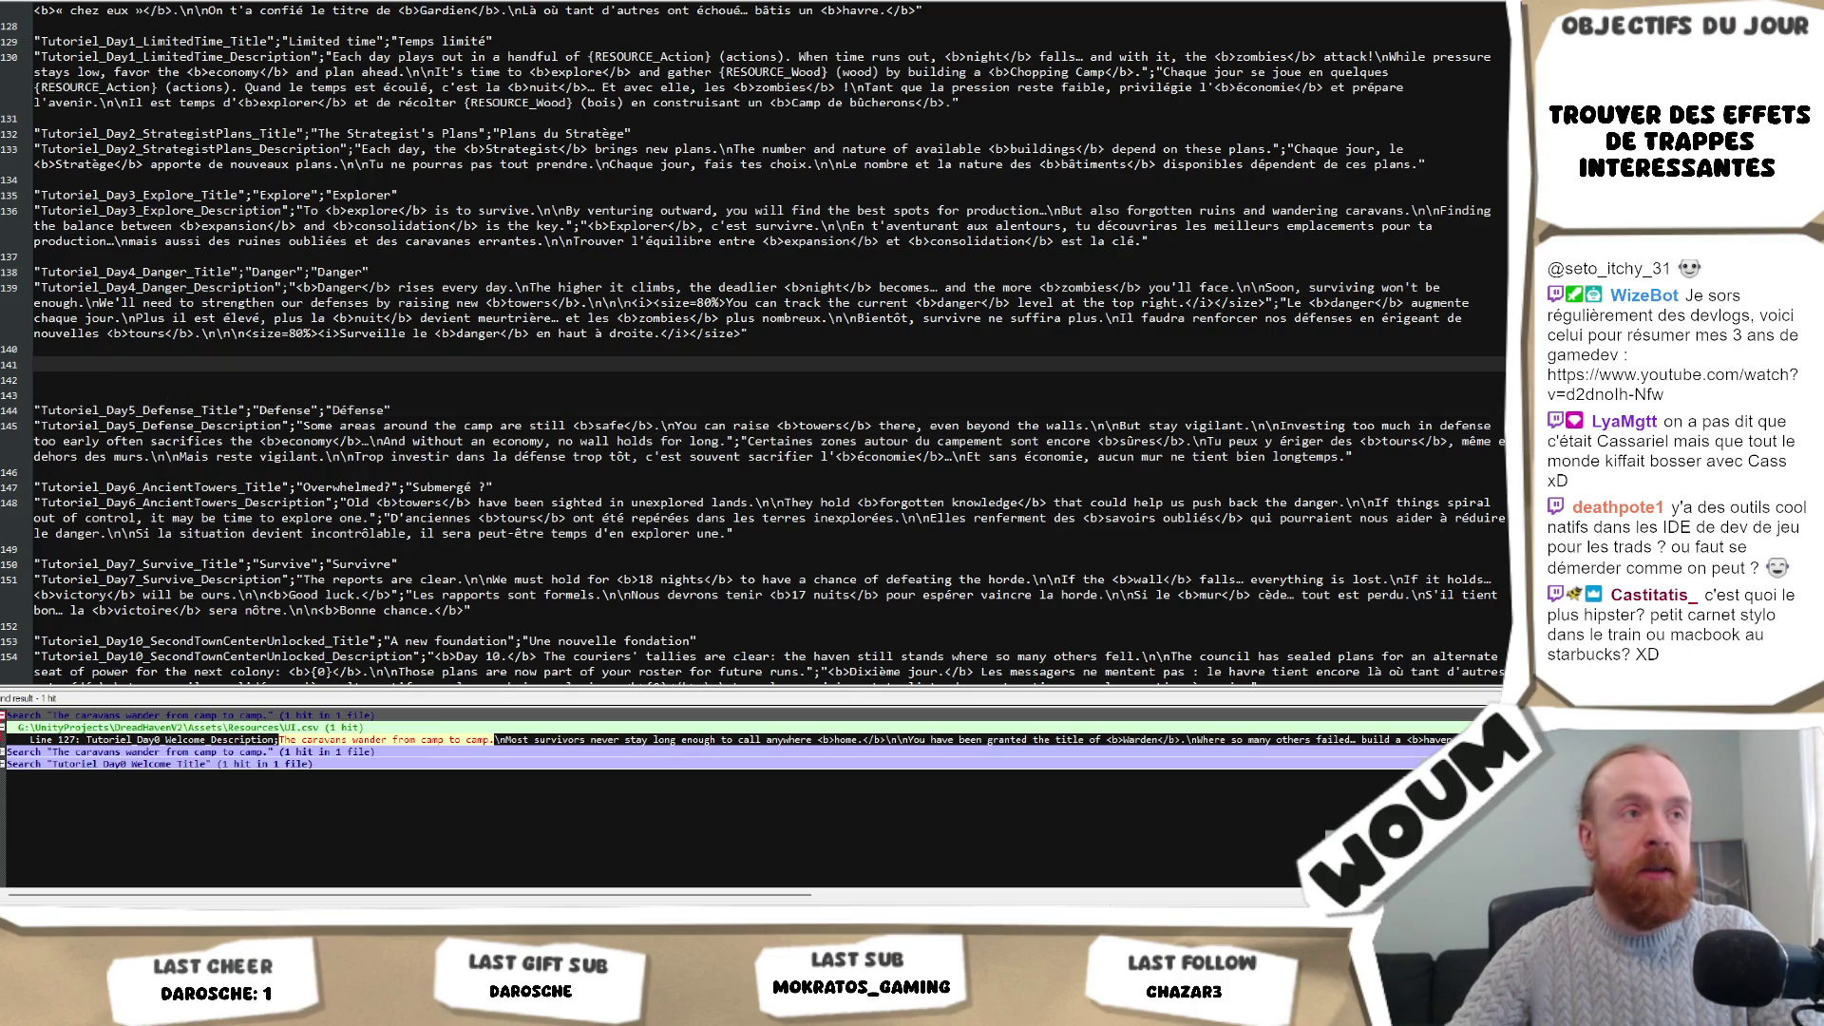
{"action": "type", "text": "\"entries\": [     {       \"key\": \"message\",       \"value_one\": \"Nous avons planté {count} arbre !\",       \"value_other\": \"Nous avons planté {count} arbres !\"     }"}
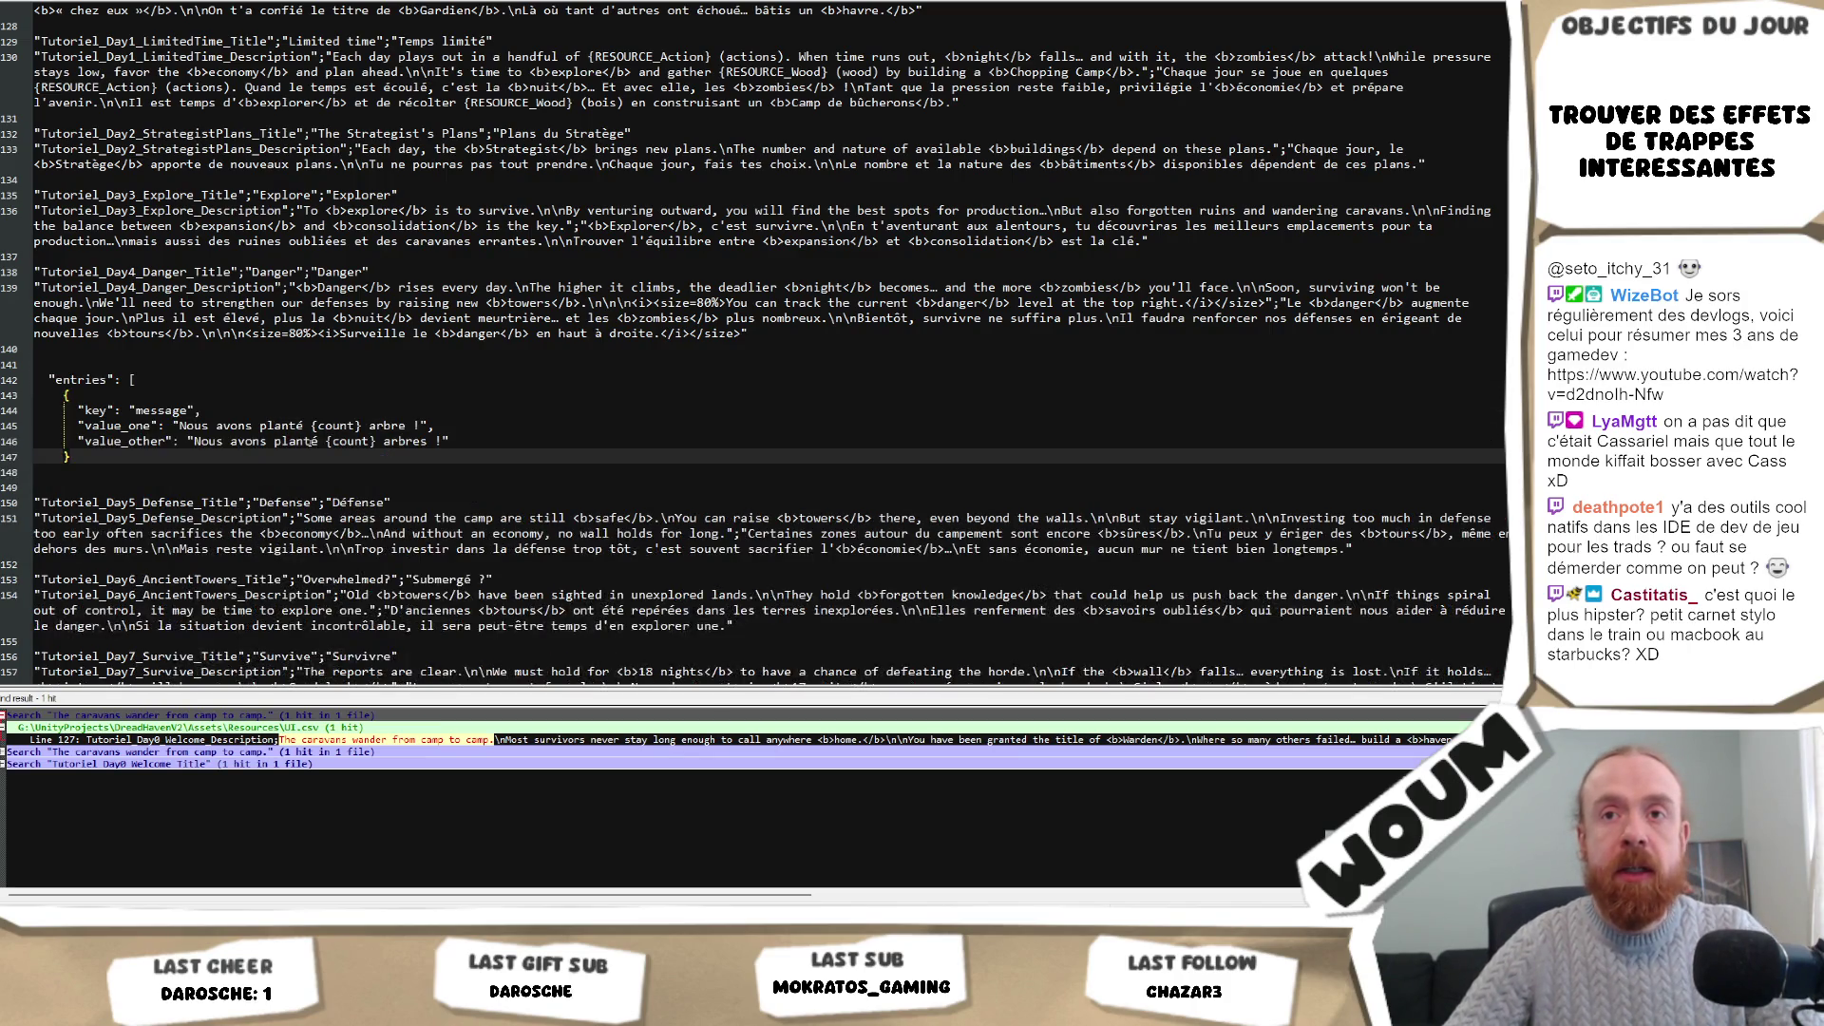
{"action": "key", "text": "Return"}
{"action": "key", "text": "Return"}
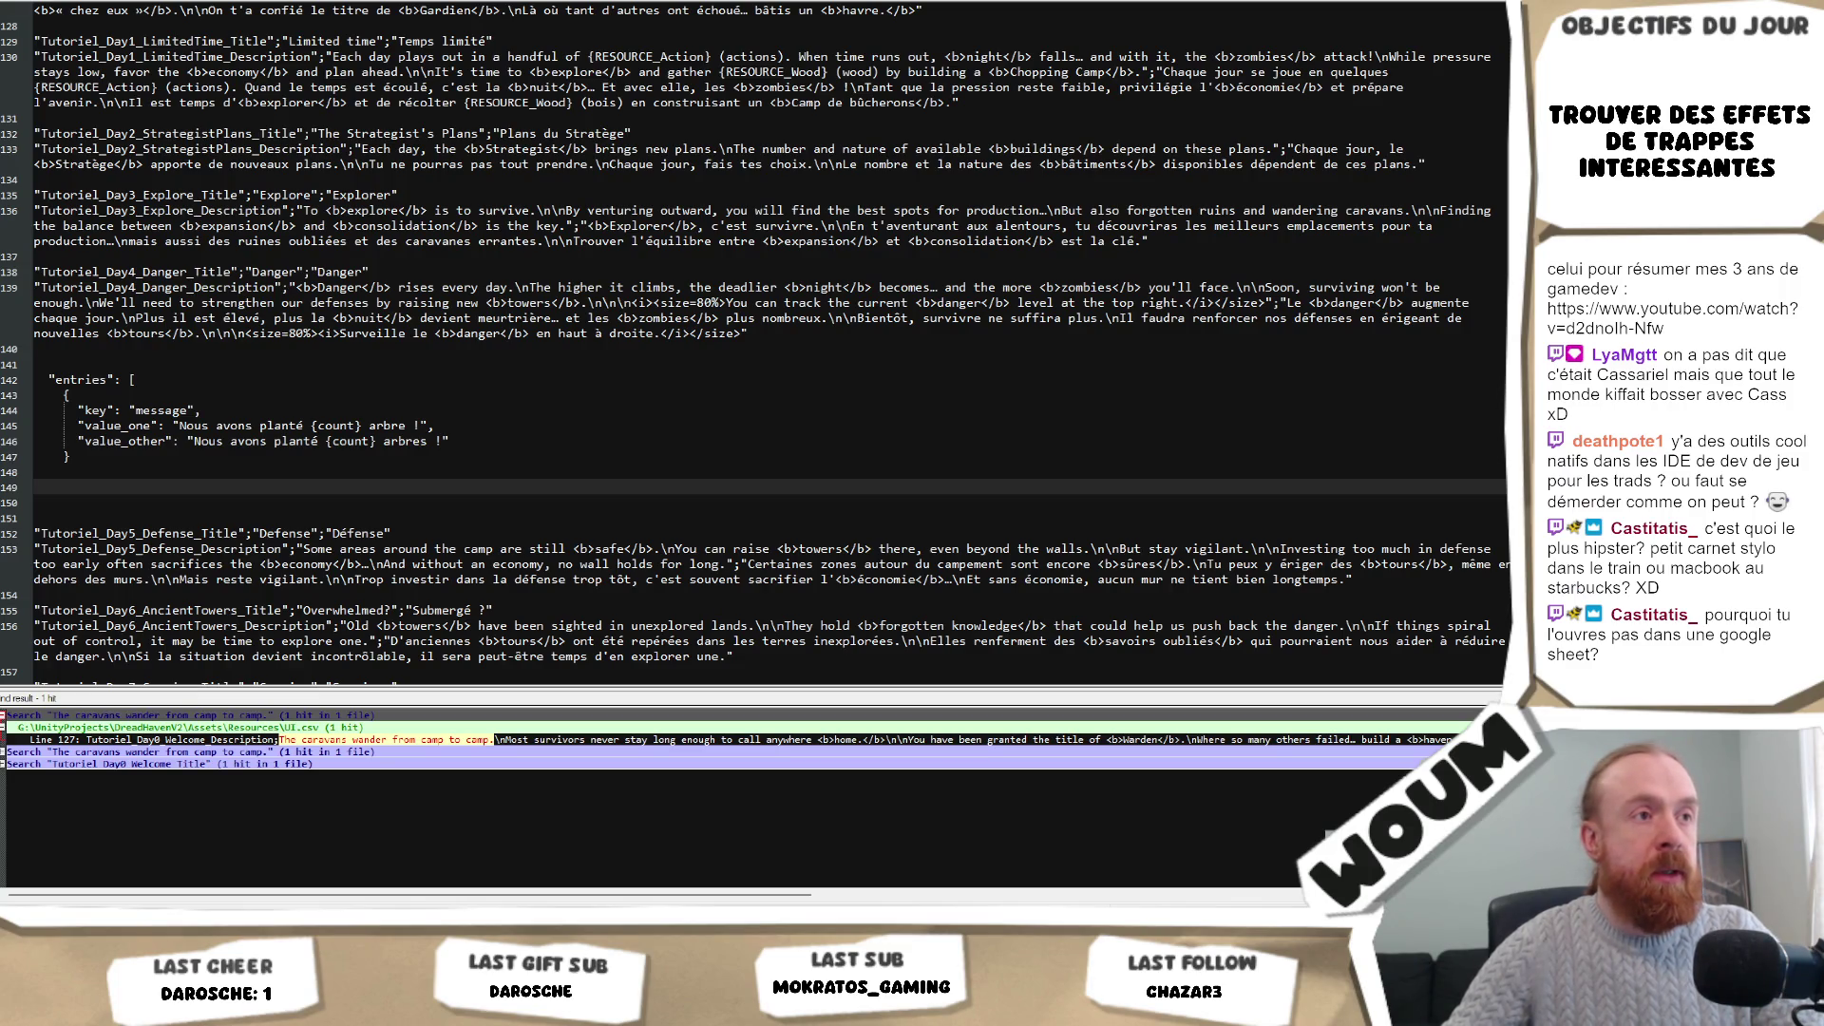
{"action": "key", "text": "Up"}
{"action": "key", "text": "ctrl+v"}
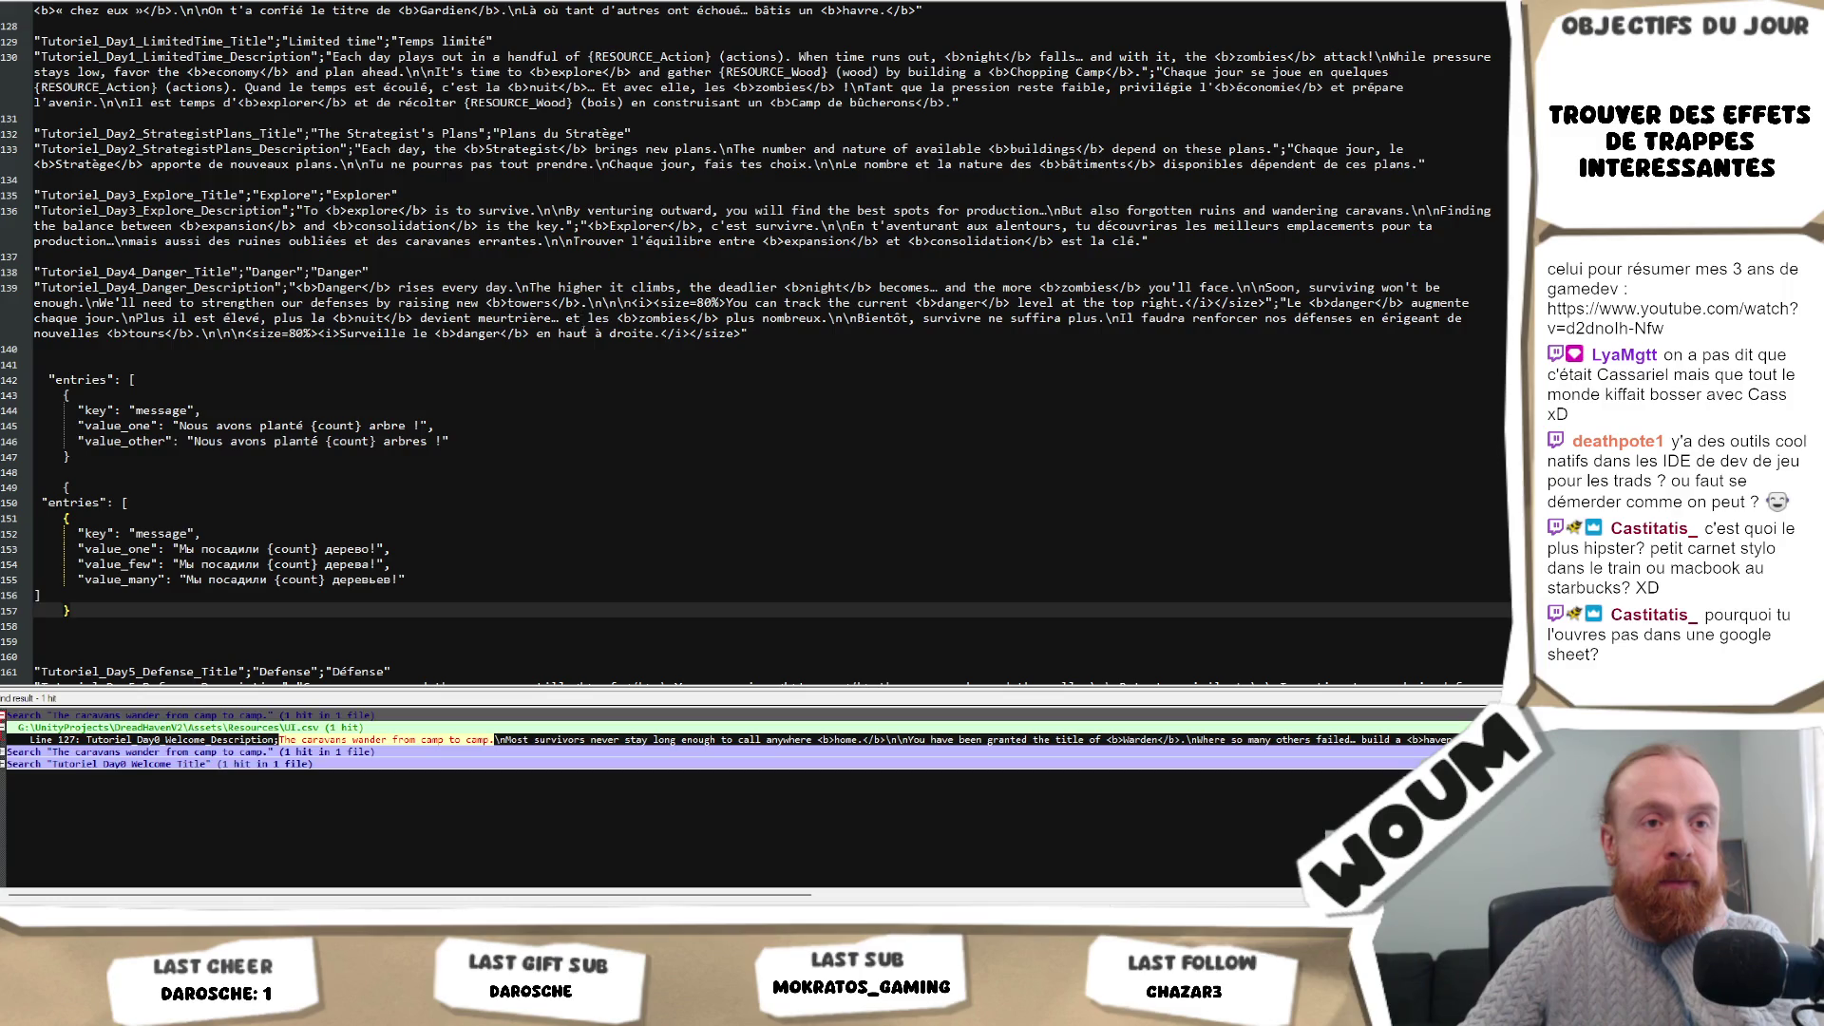
{"action": "left_click", "coordinate": [485, 349]}
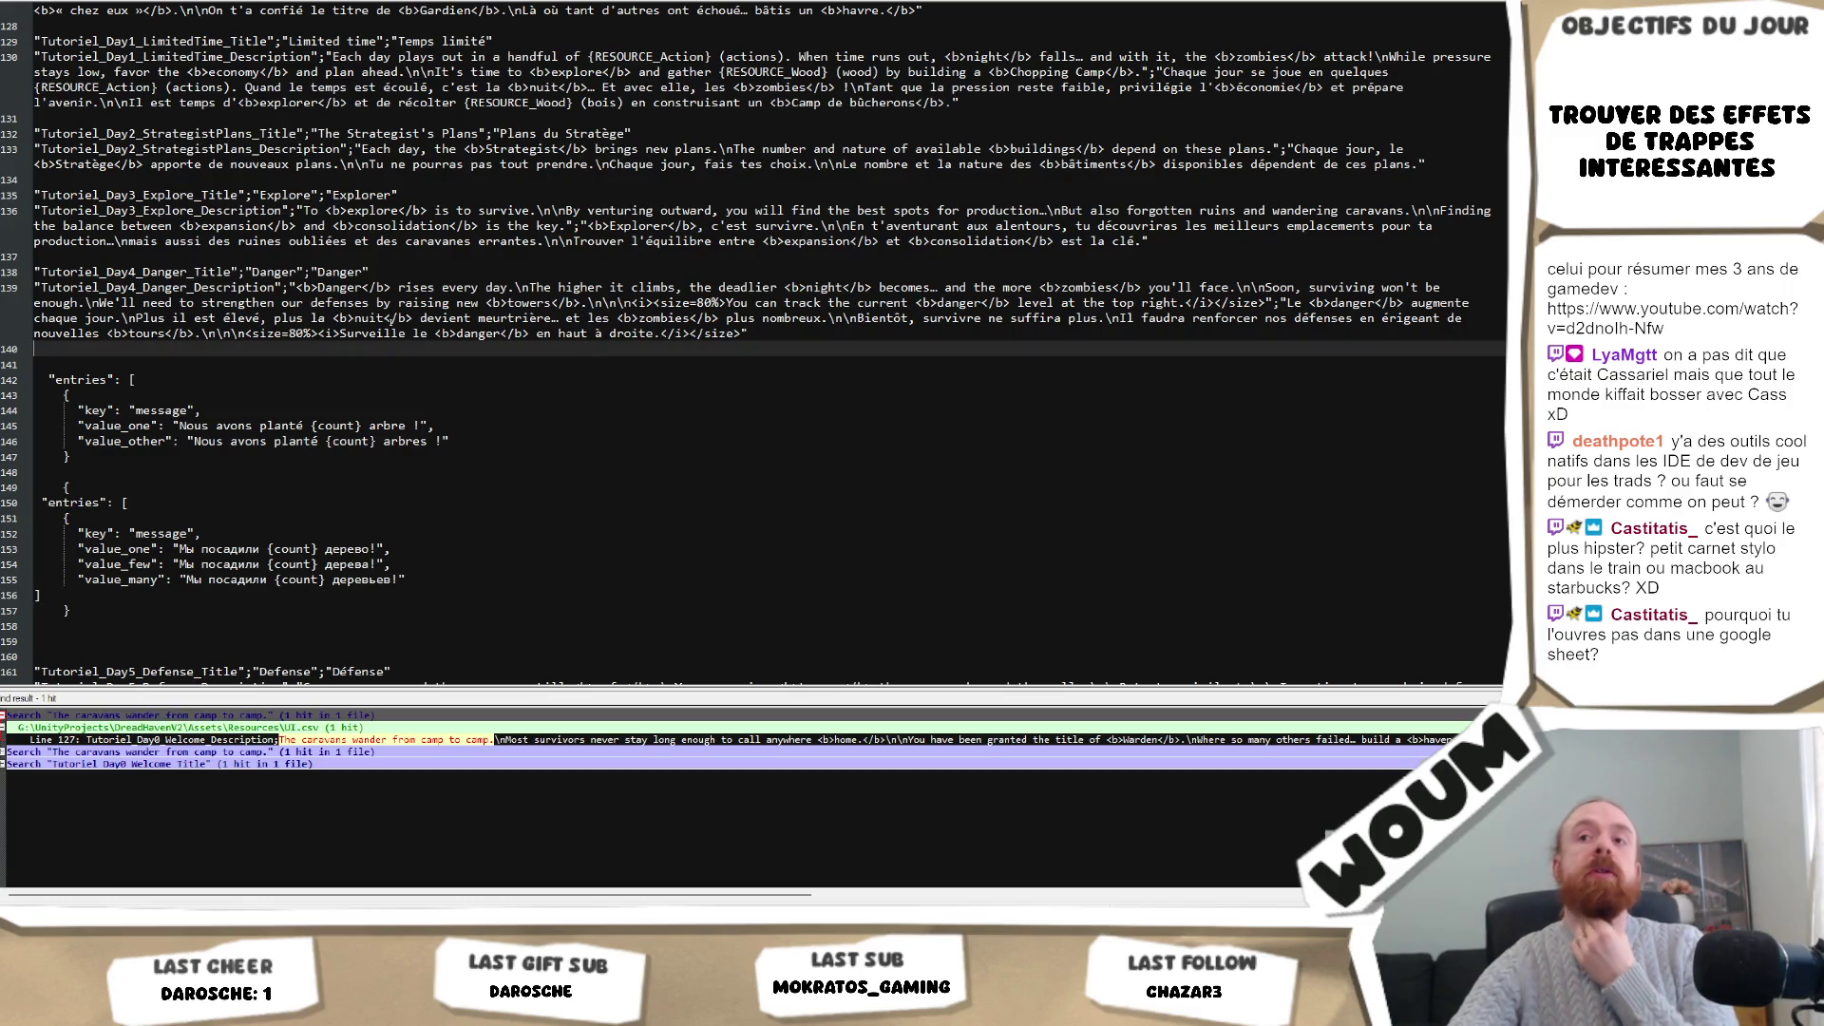
{"action": "left_click", "coordinate": [246, 272]}
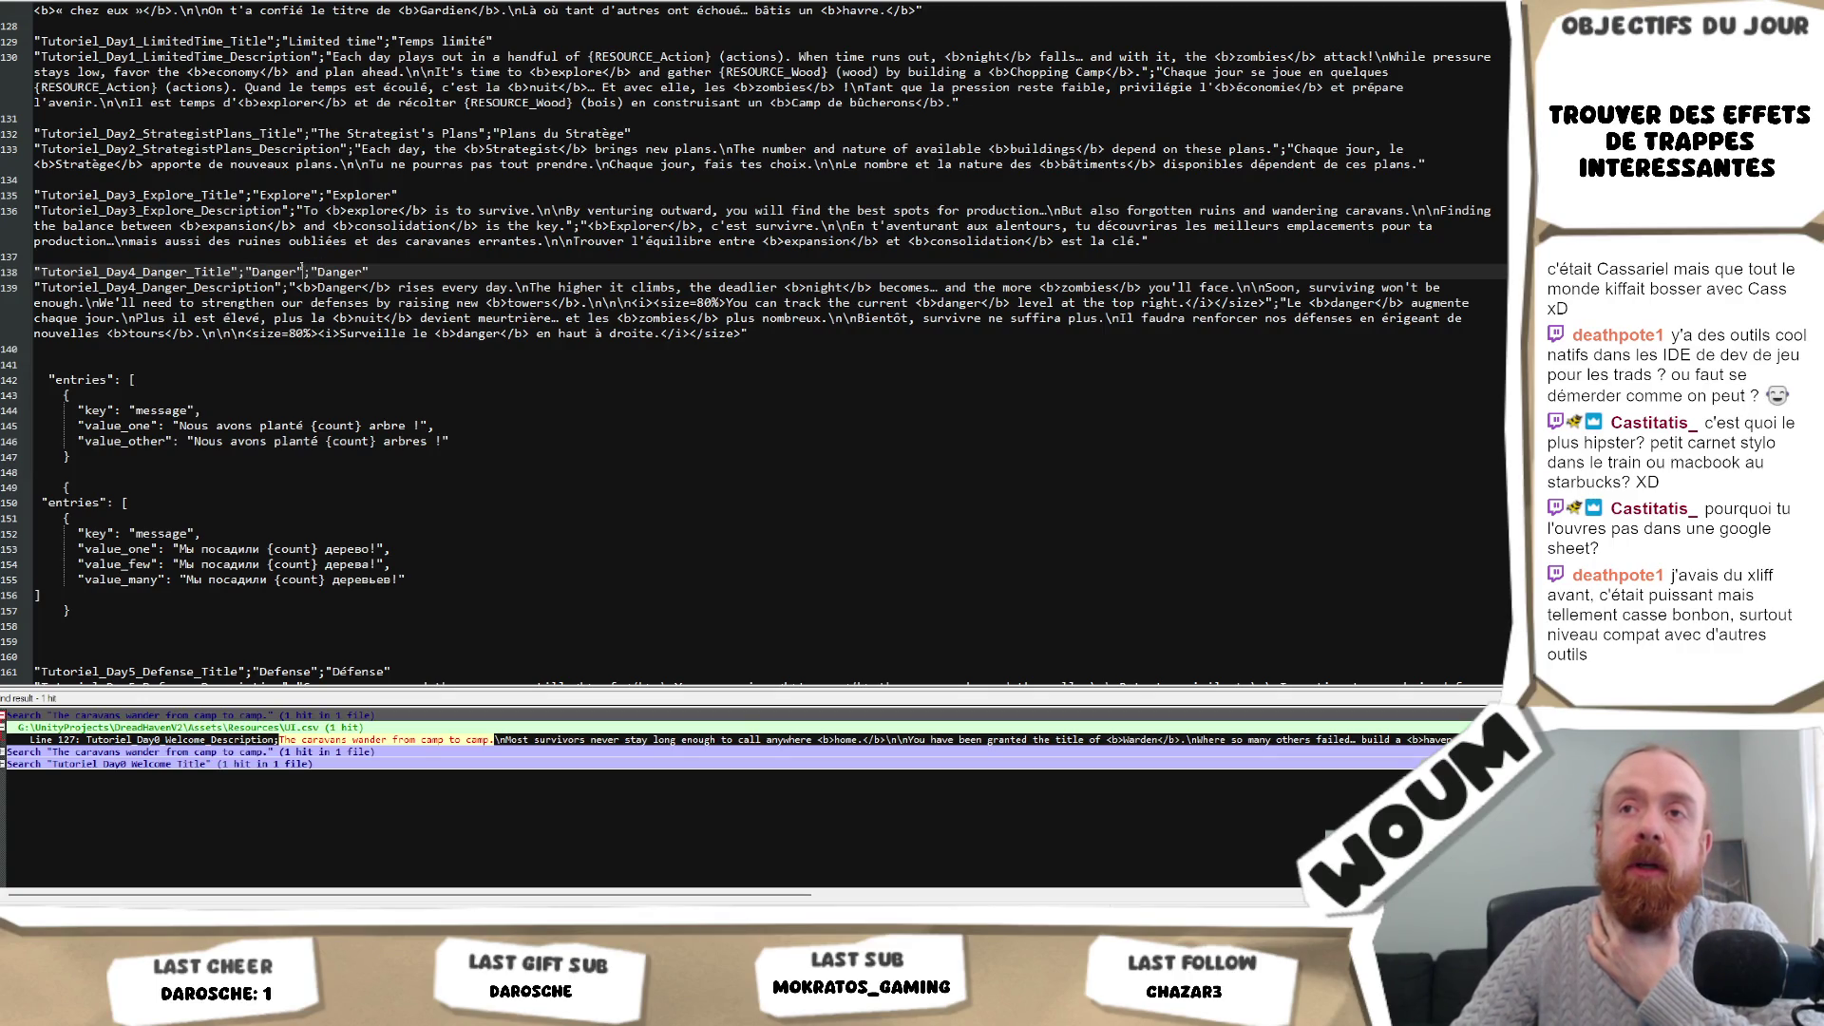
{"action": "left_click", "coordinate": [302, 272]}
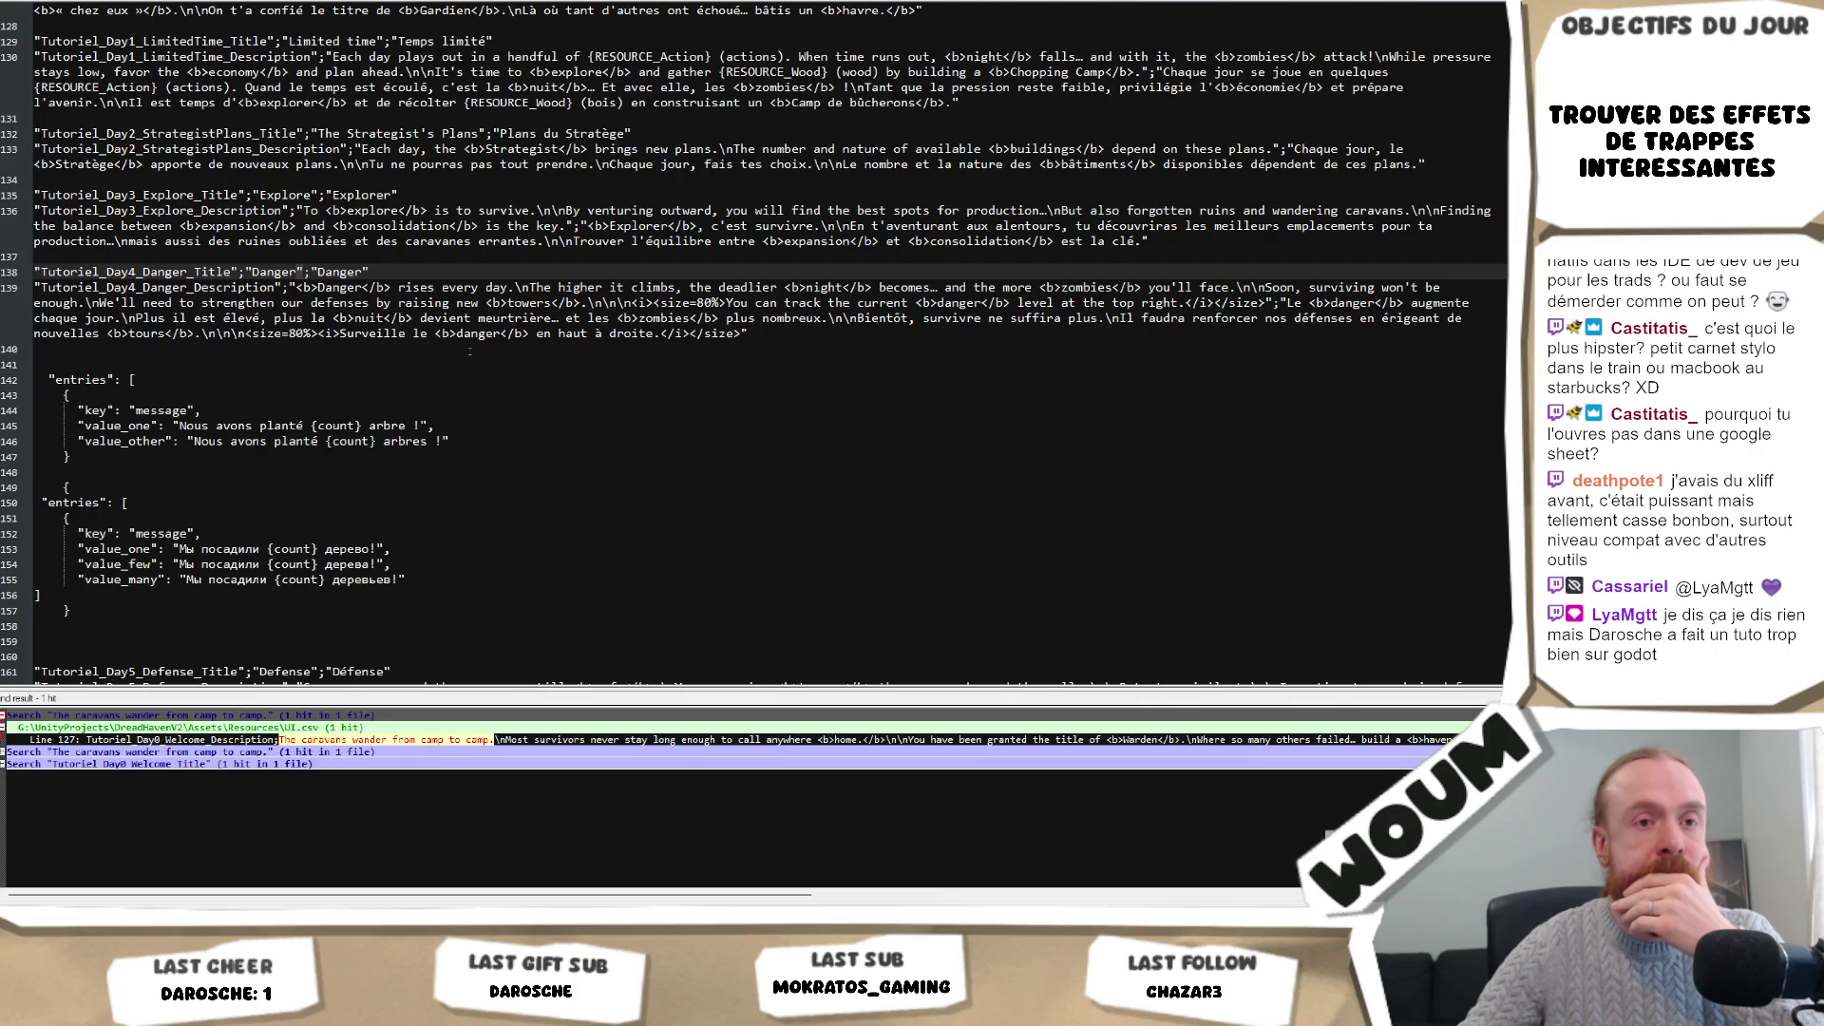
{"action": "scroll", "coordinate": [470, 352], "scroll_direction": "down", "scroll_amount": 2}
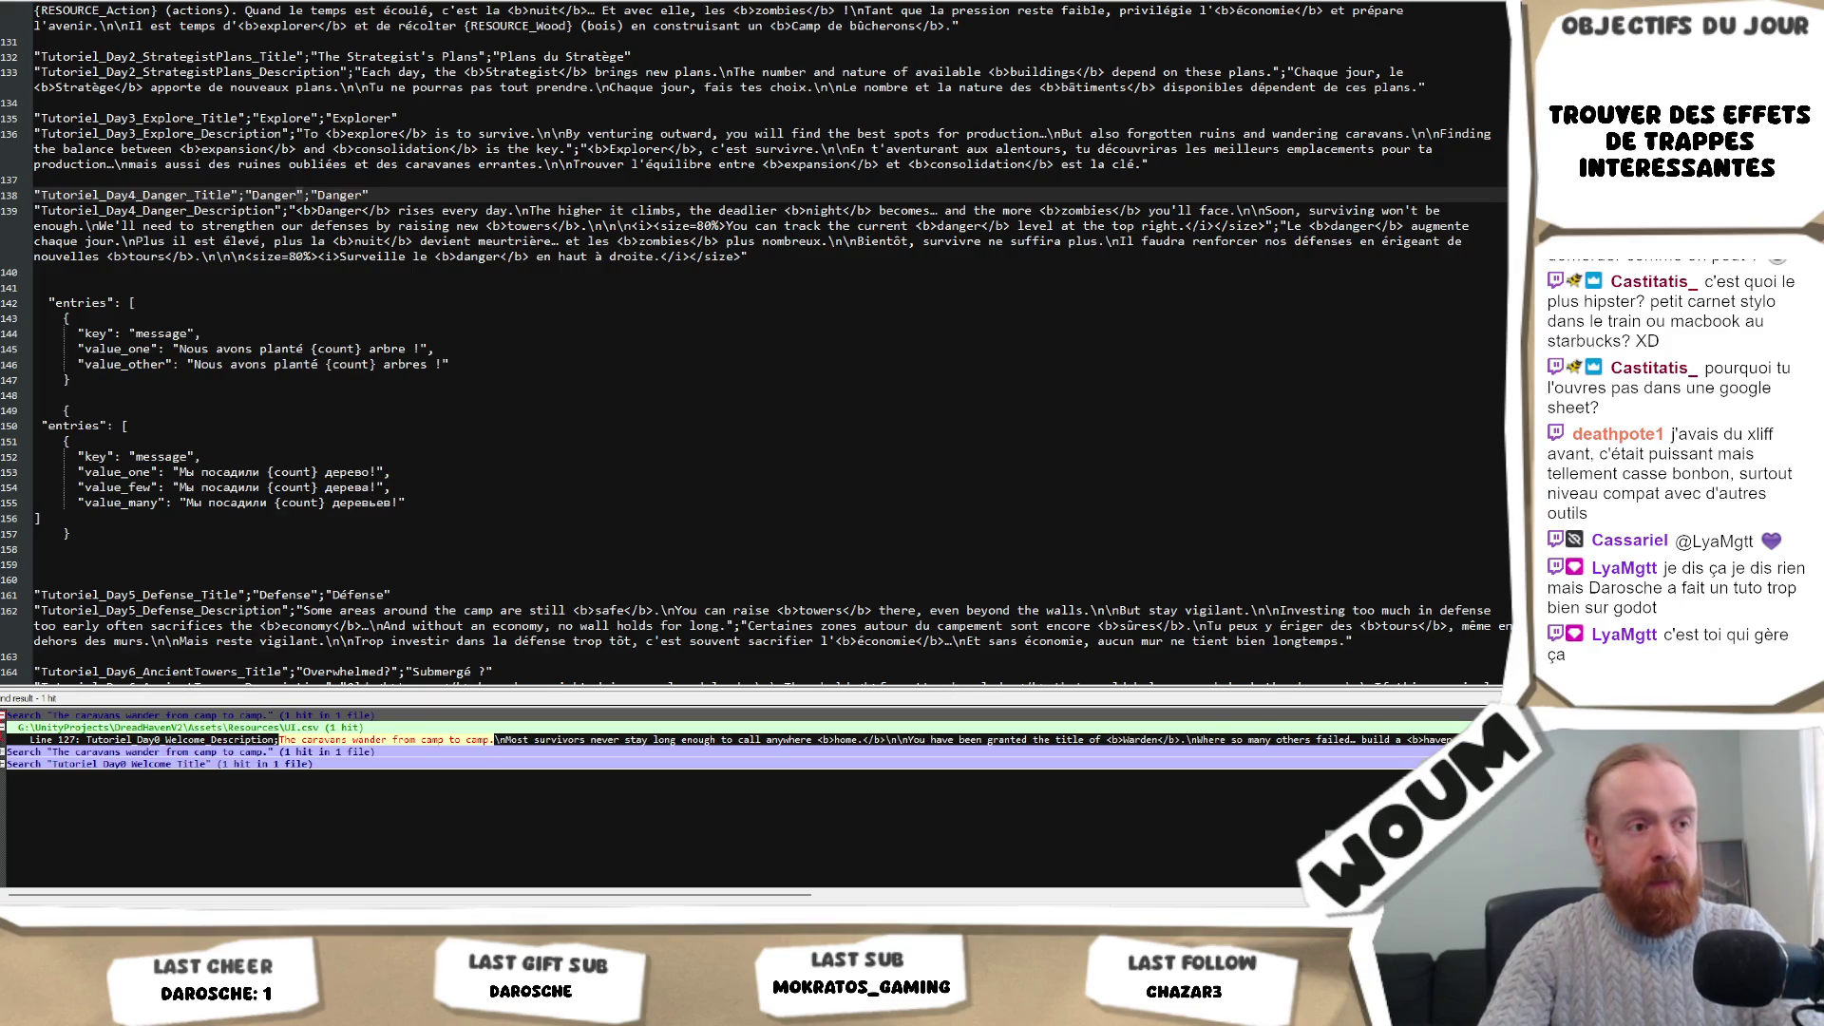
{"action": "left_click", "coordinate": [390, 445]}
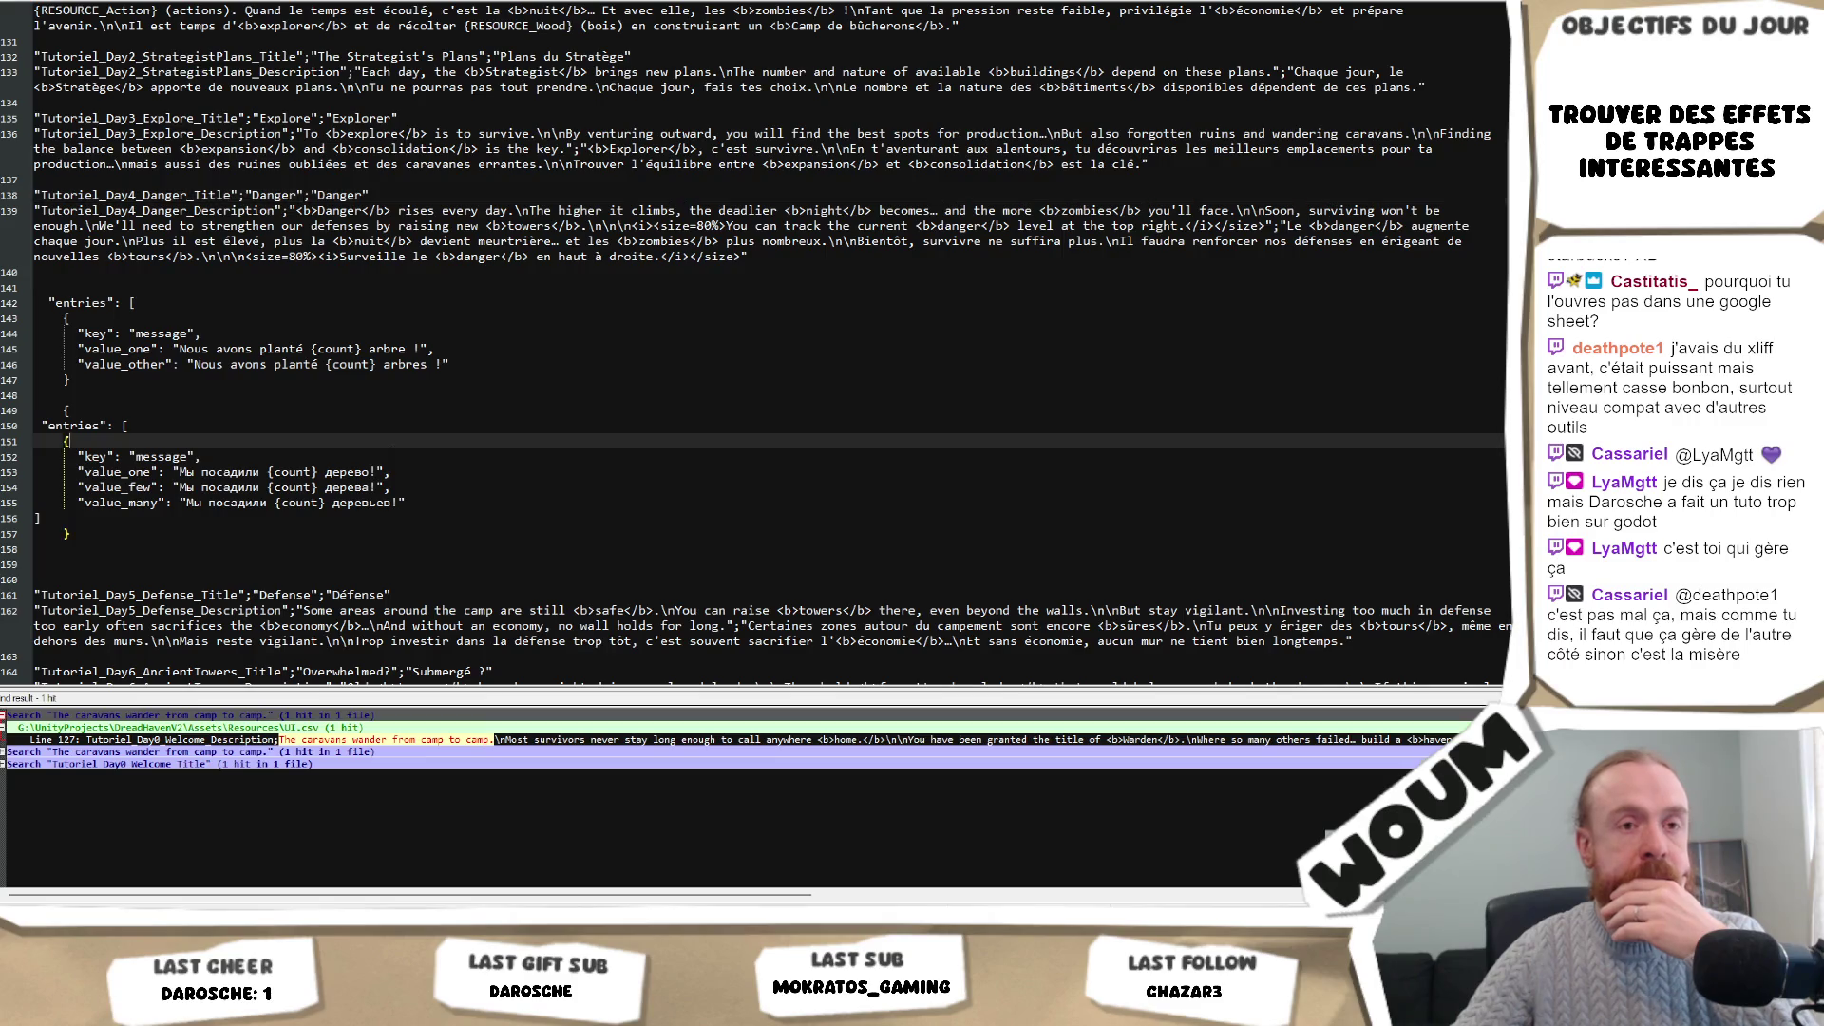
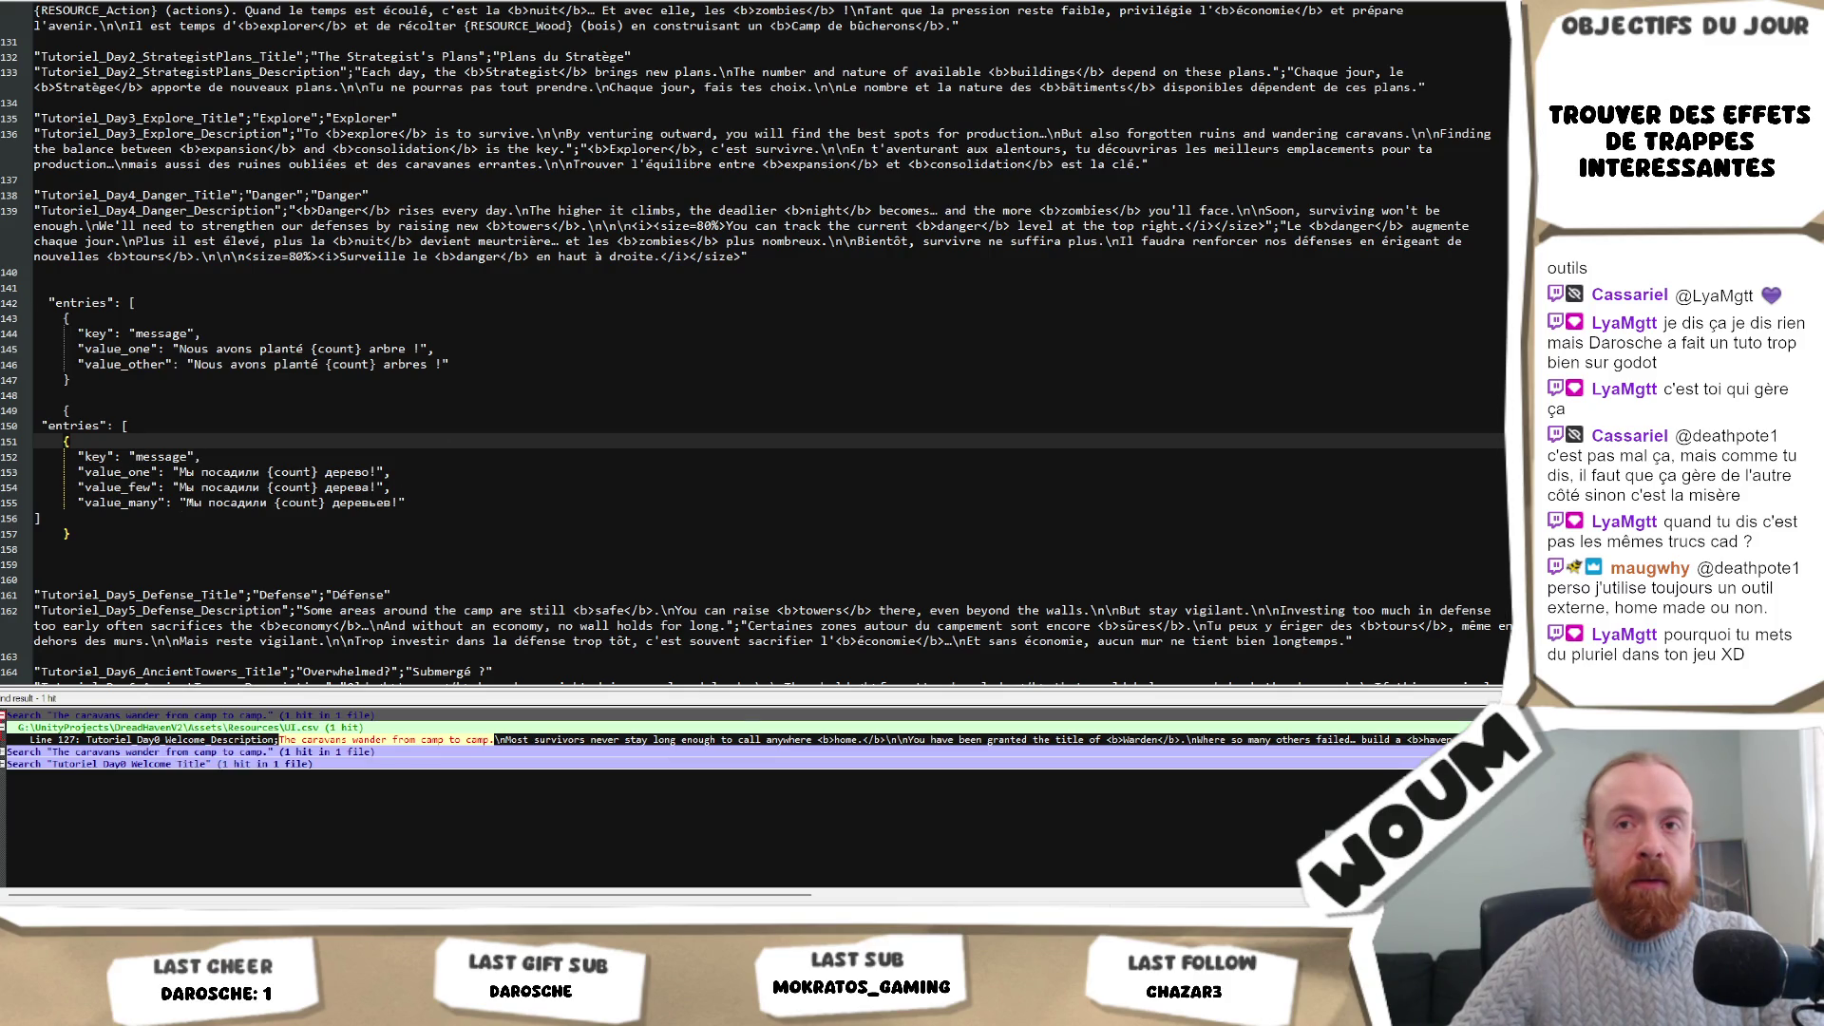
Paste the Arabic plural message entry on new lines after the Russian entries at line 157.
{"action": "left_click", "coordinate": [171, 532]}
{"action": "key", "text": "Return"}
{"action": "key", "text": "Return"}
{"action": "key", "text": "ctrl+v"}
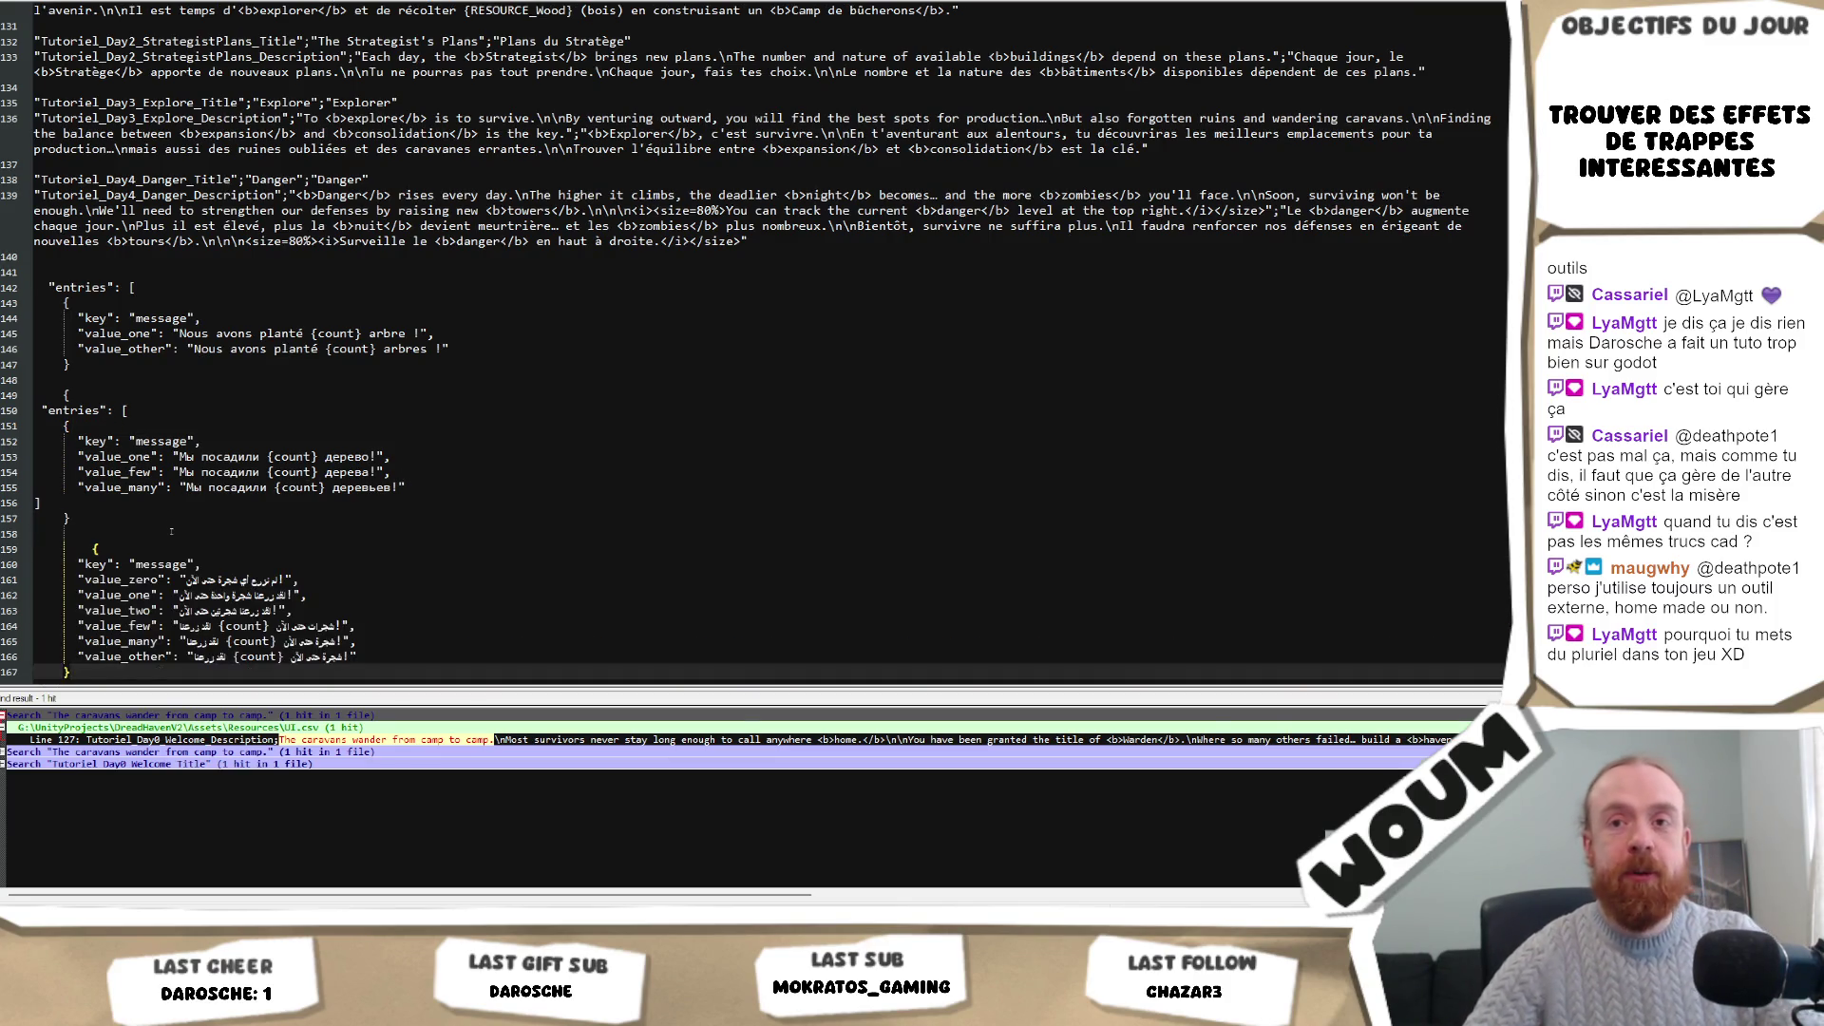
{"action": "scroll", "coordinate": [371, 316], "scroll_direction": "down", "scroll_amount": 3}
{"action": "scroll", "coordinate": [370, 316], "scroll_direction": "up", "scroll_amount": 2}
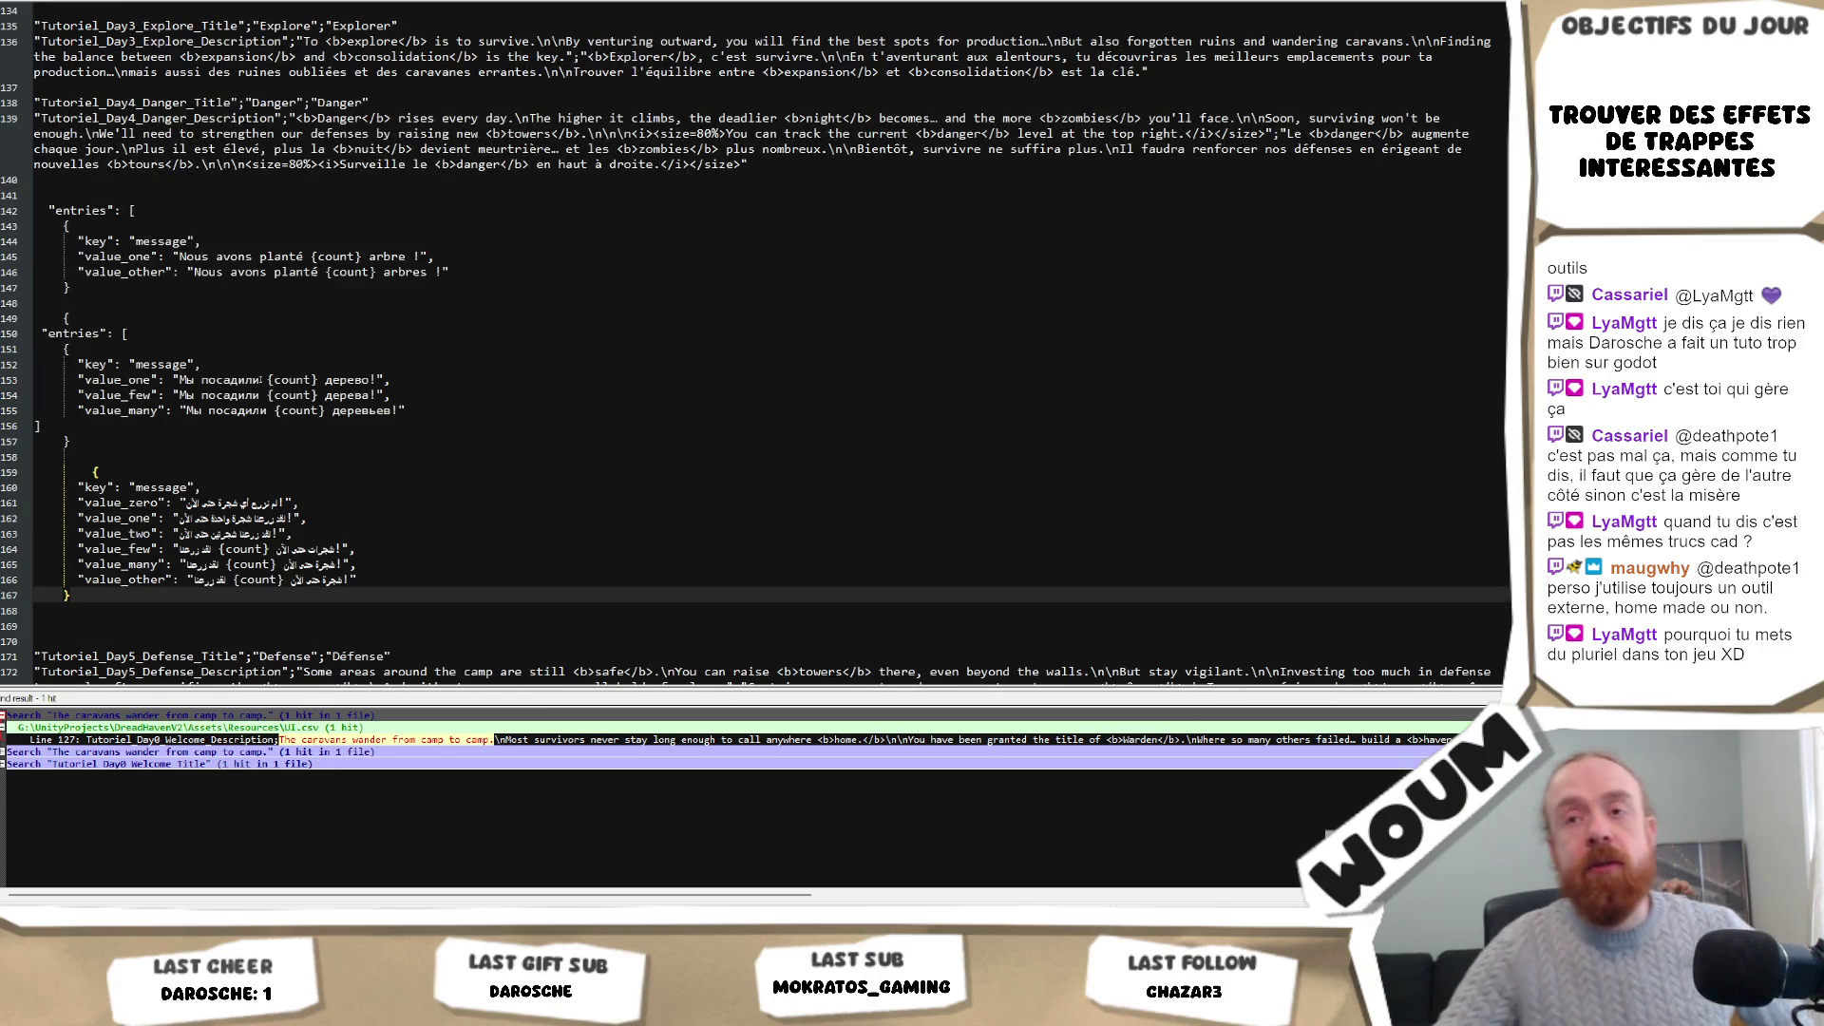
Select and review the Arabic value_zero text on line 161.
{"action": "double_click", "coordinate": [252, 502]}
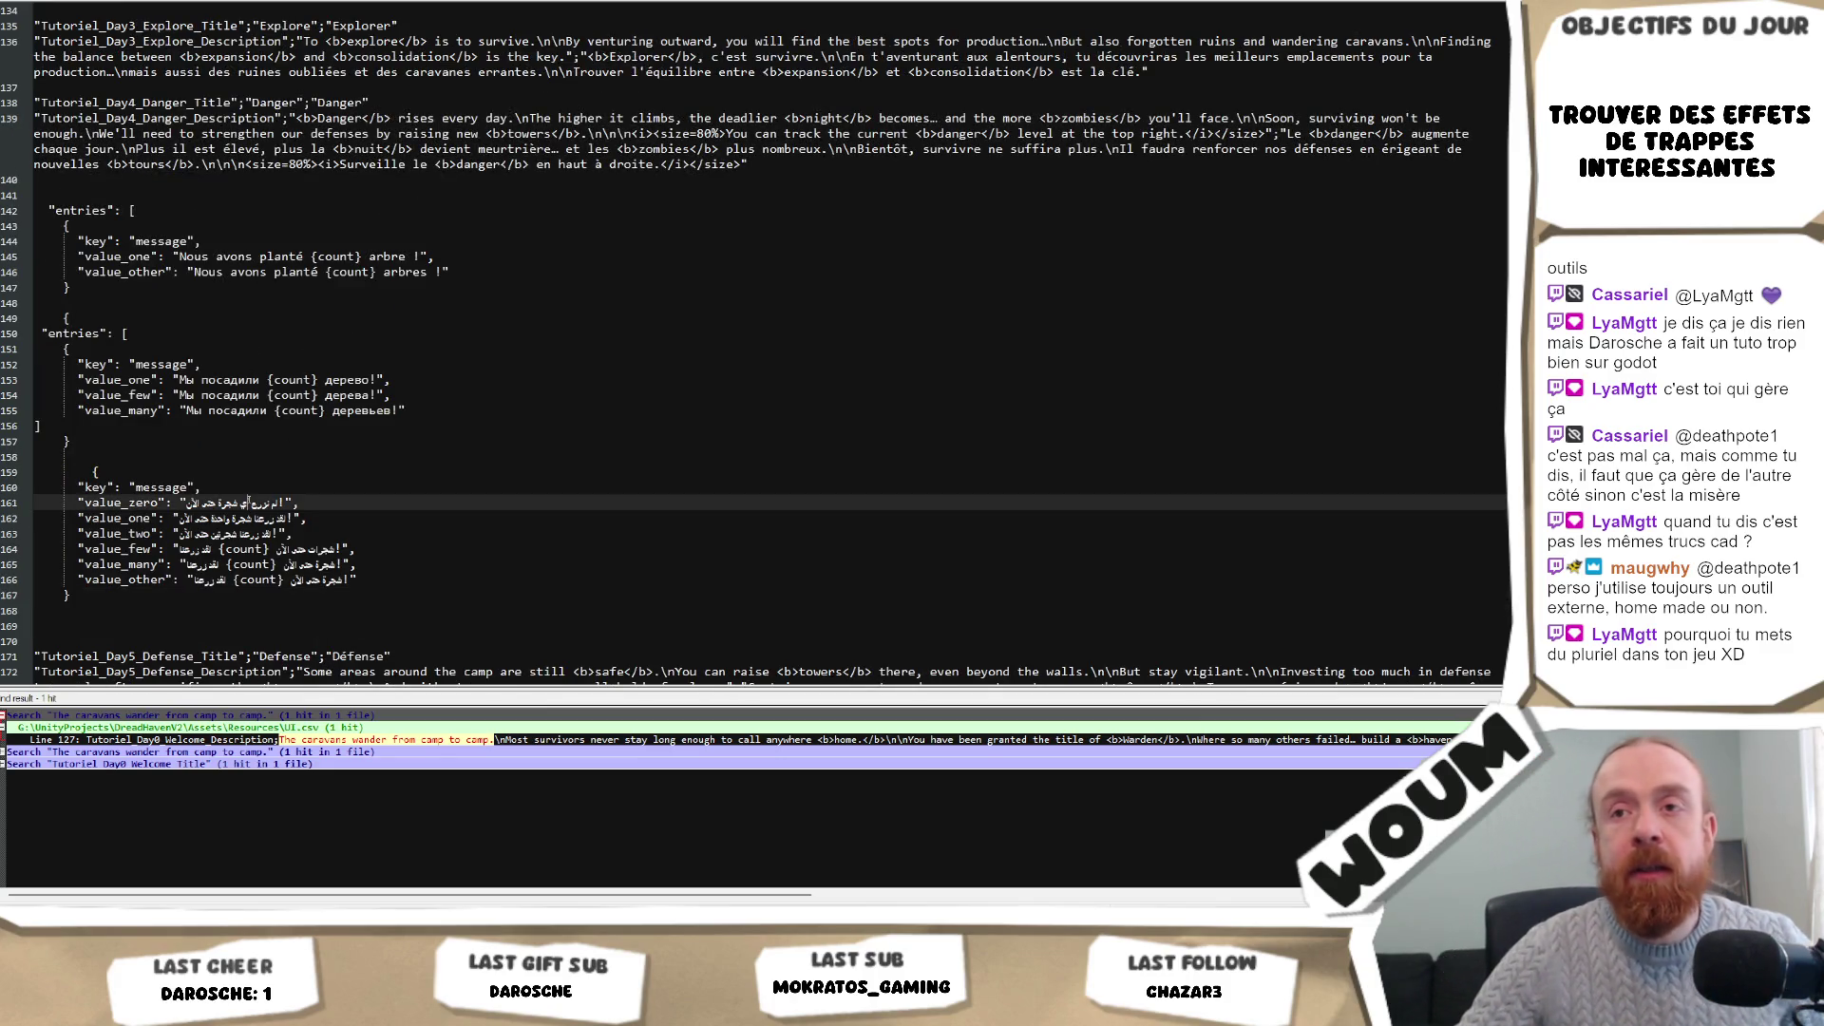
{"action": "left_click", "coordinate": [302, 503]}
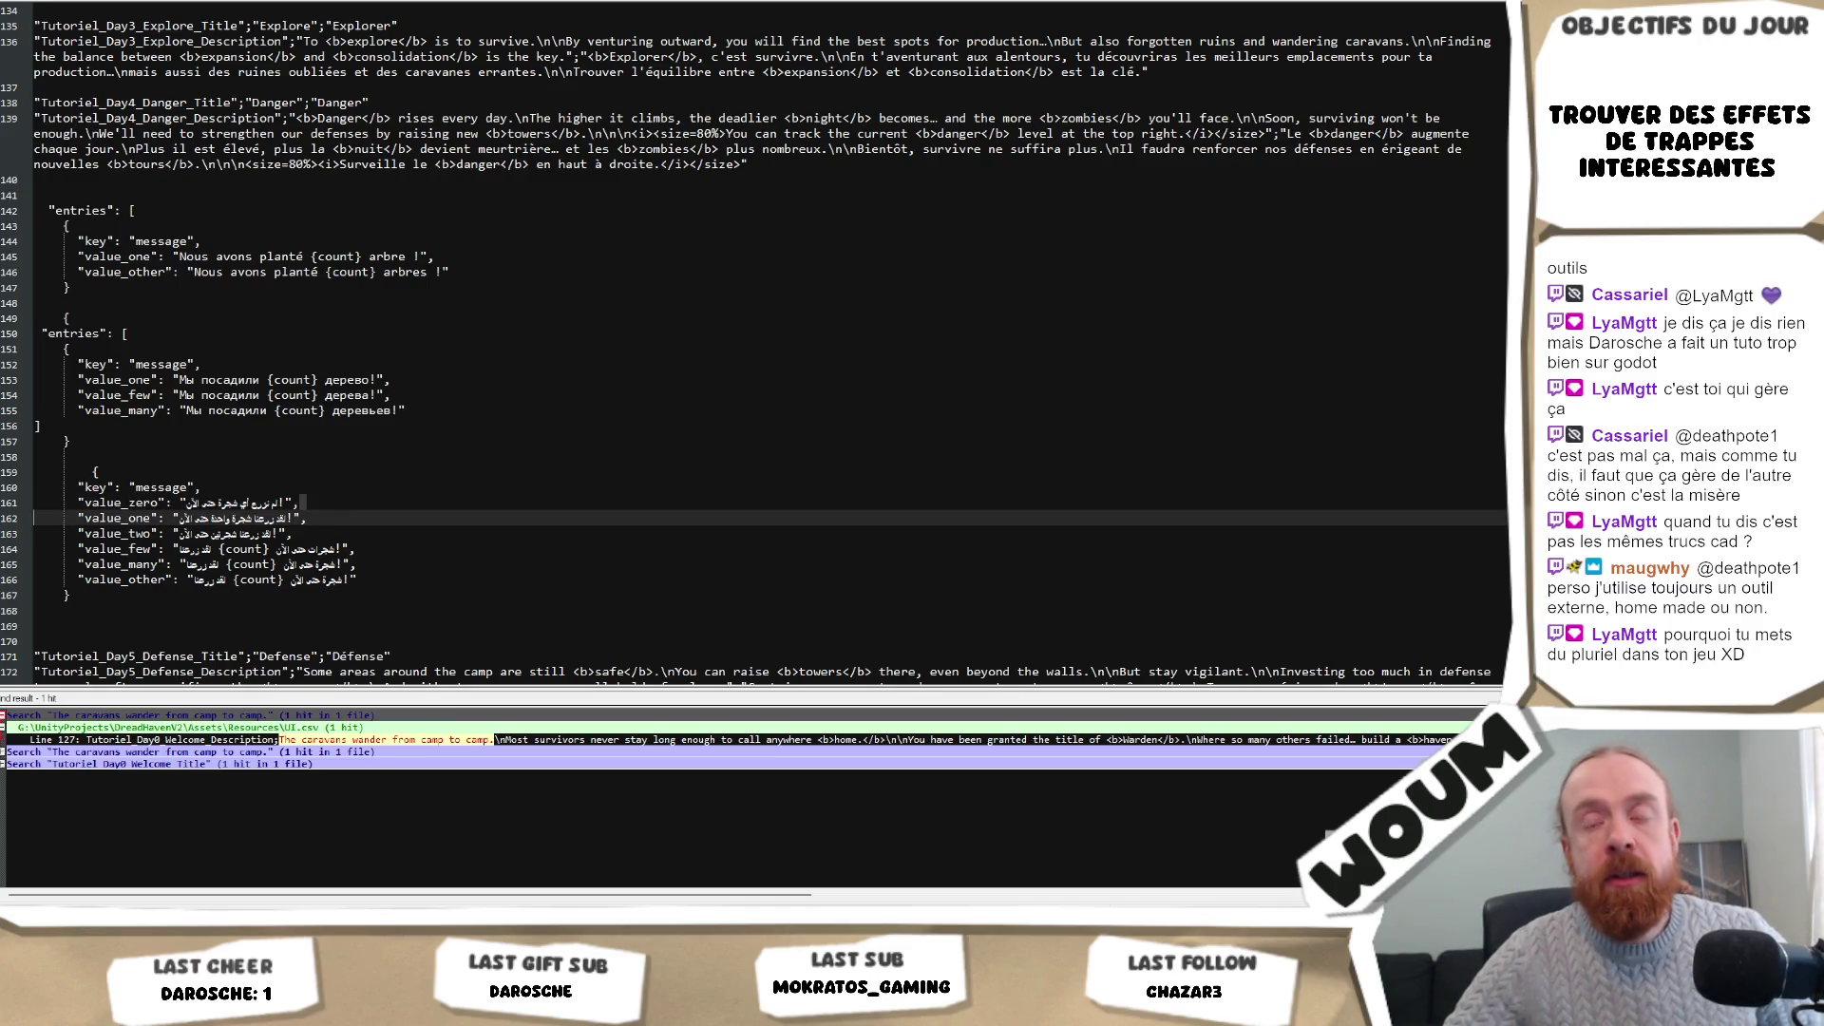
{"action": "key", "text": "Up"}
{"action": "key", "text": "shift+End"}
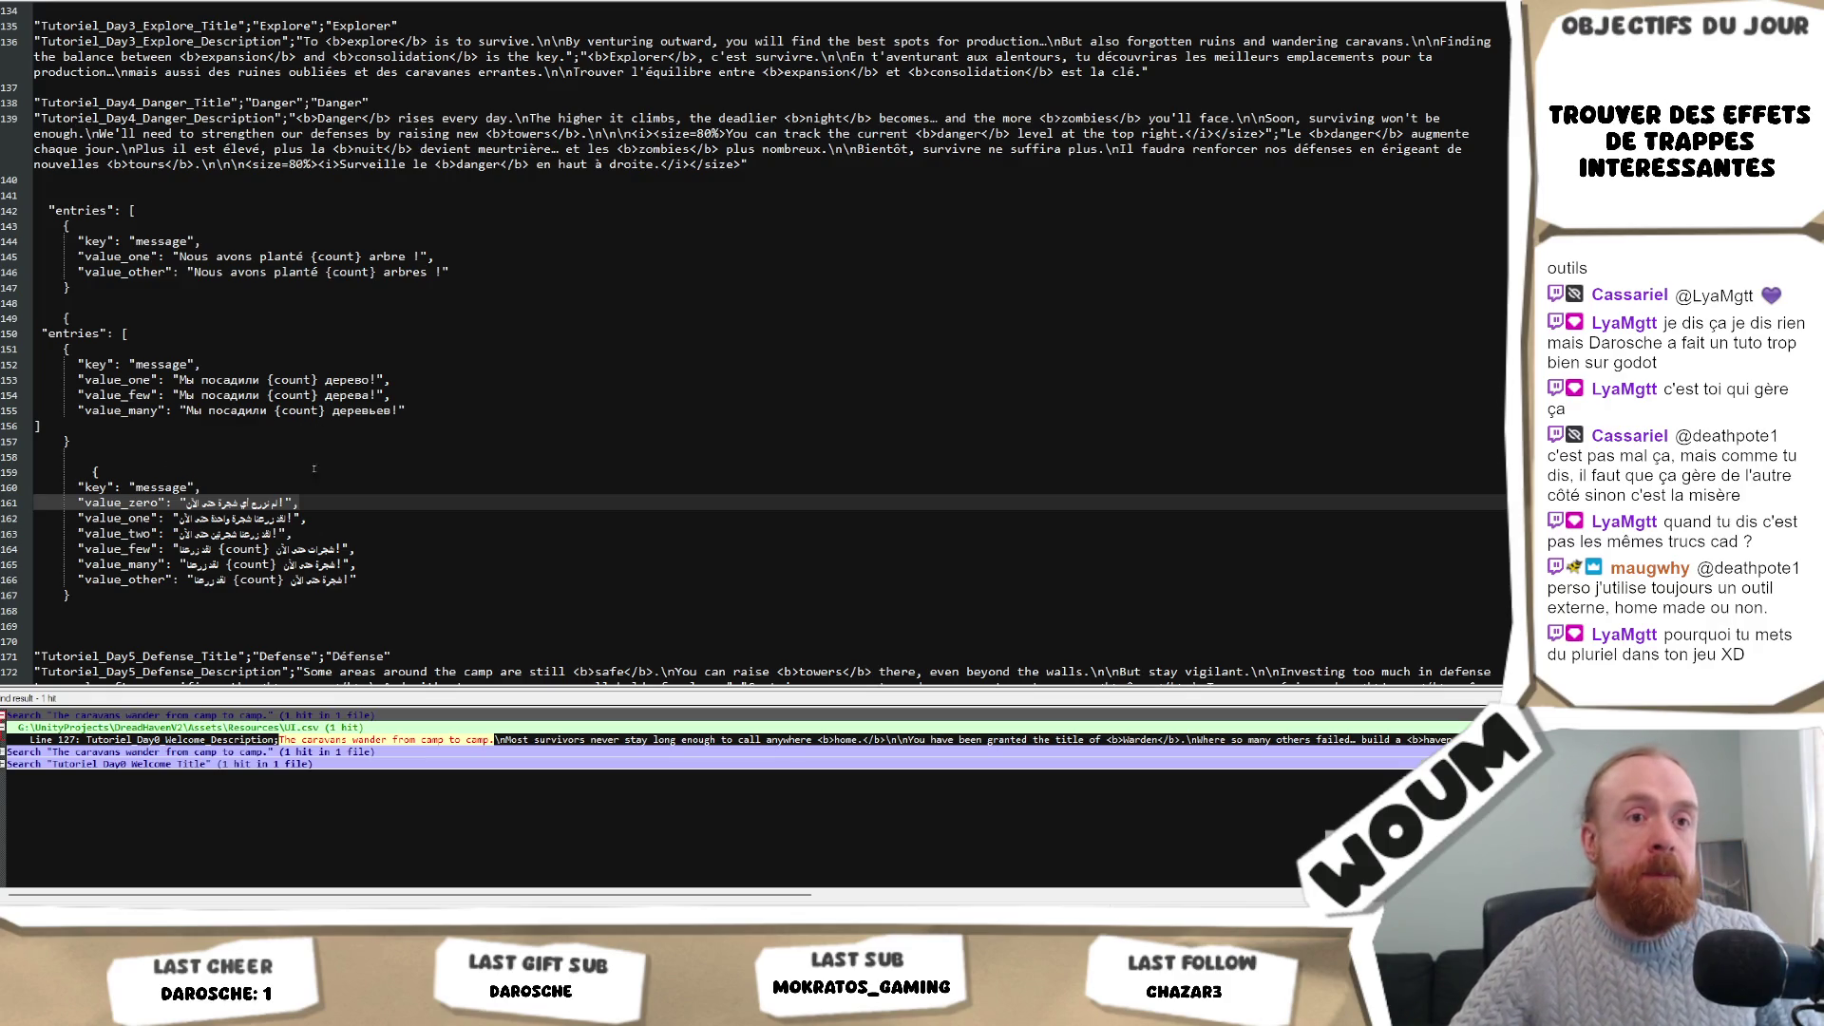
{"action": "left_click", "coordinate": [325, 508]}
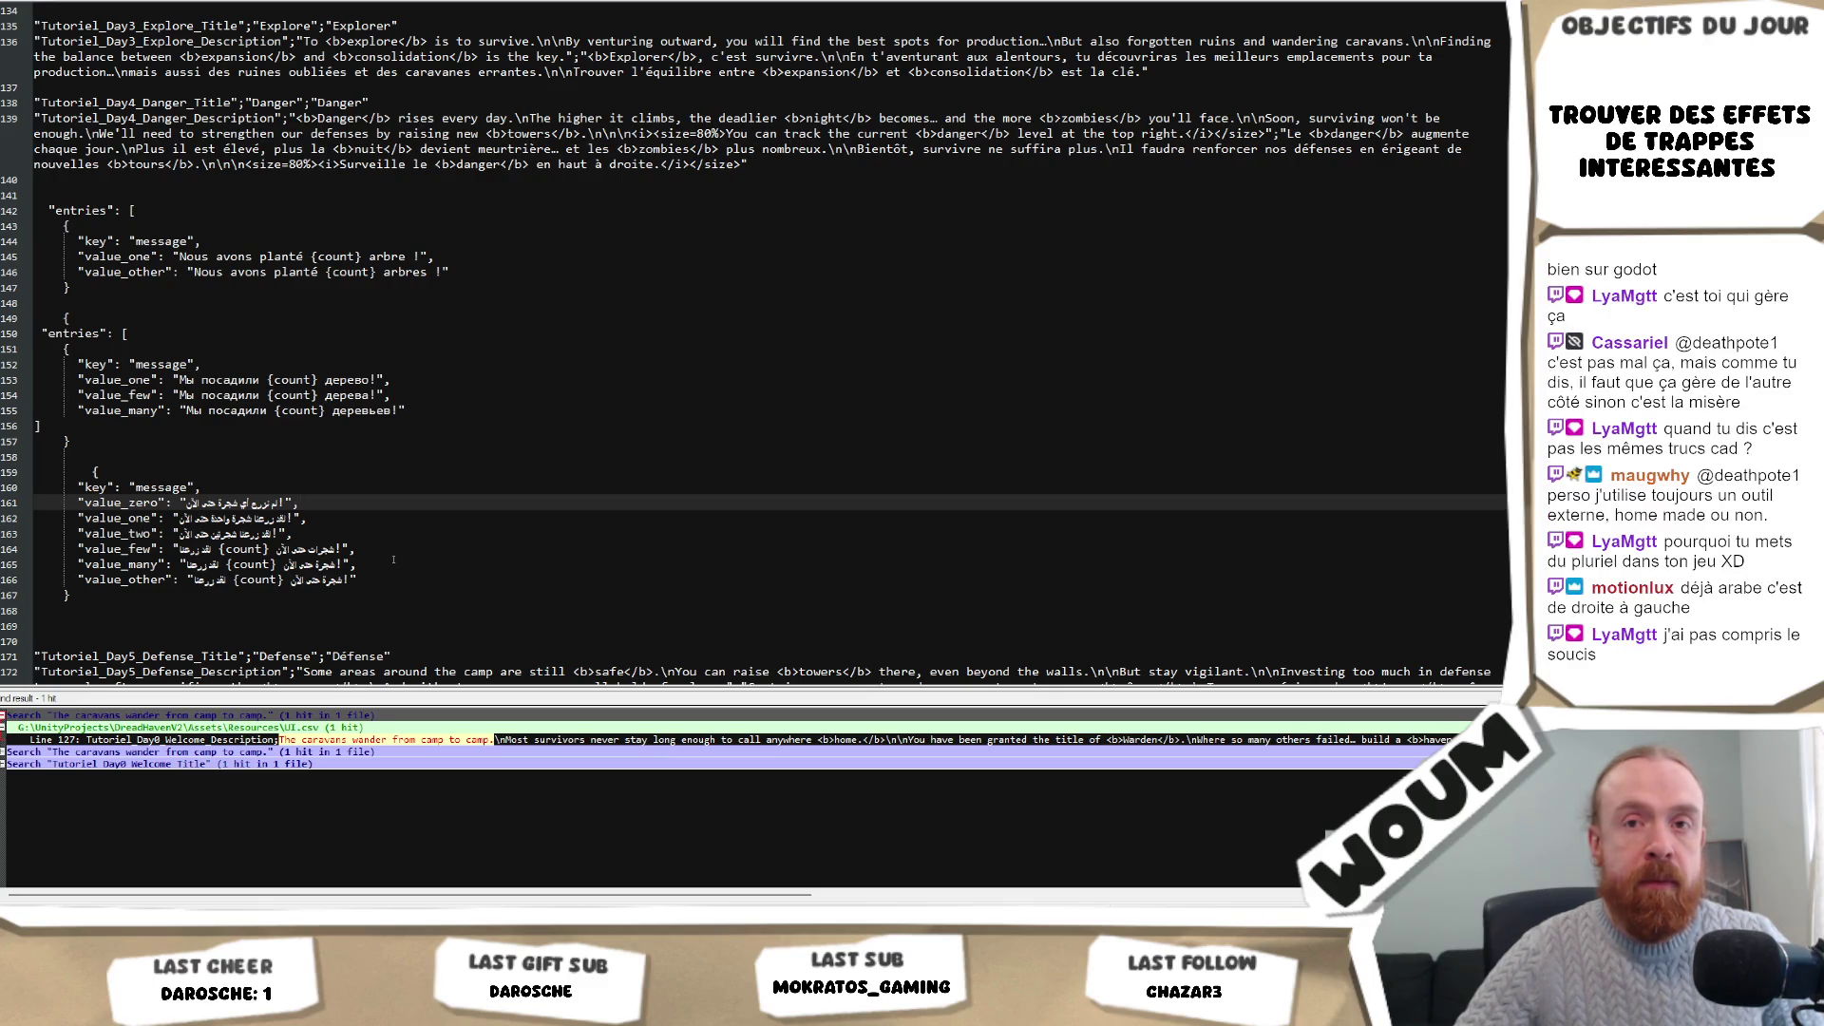
{"action": "left_click_drag", "start_coordinate": [275, 257], "coordinate": [274, 272]}
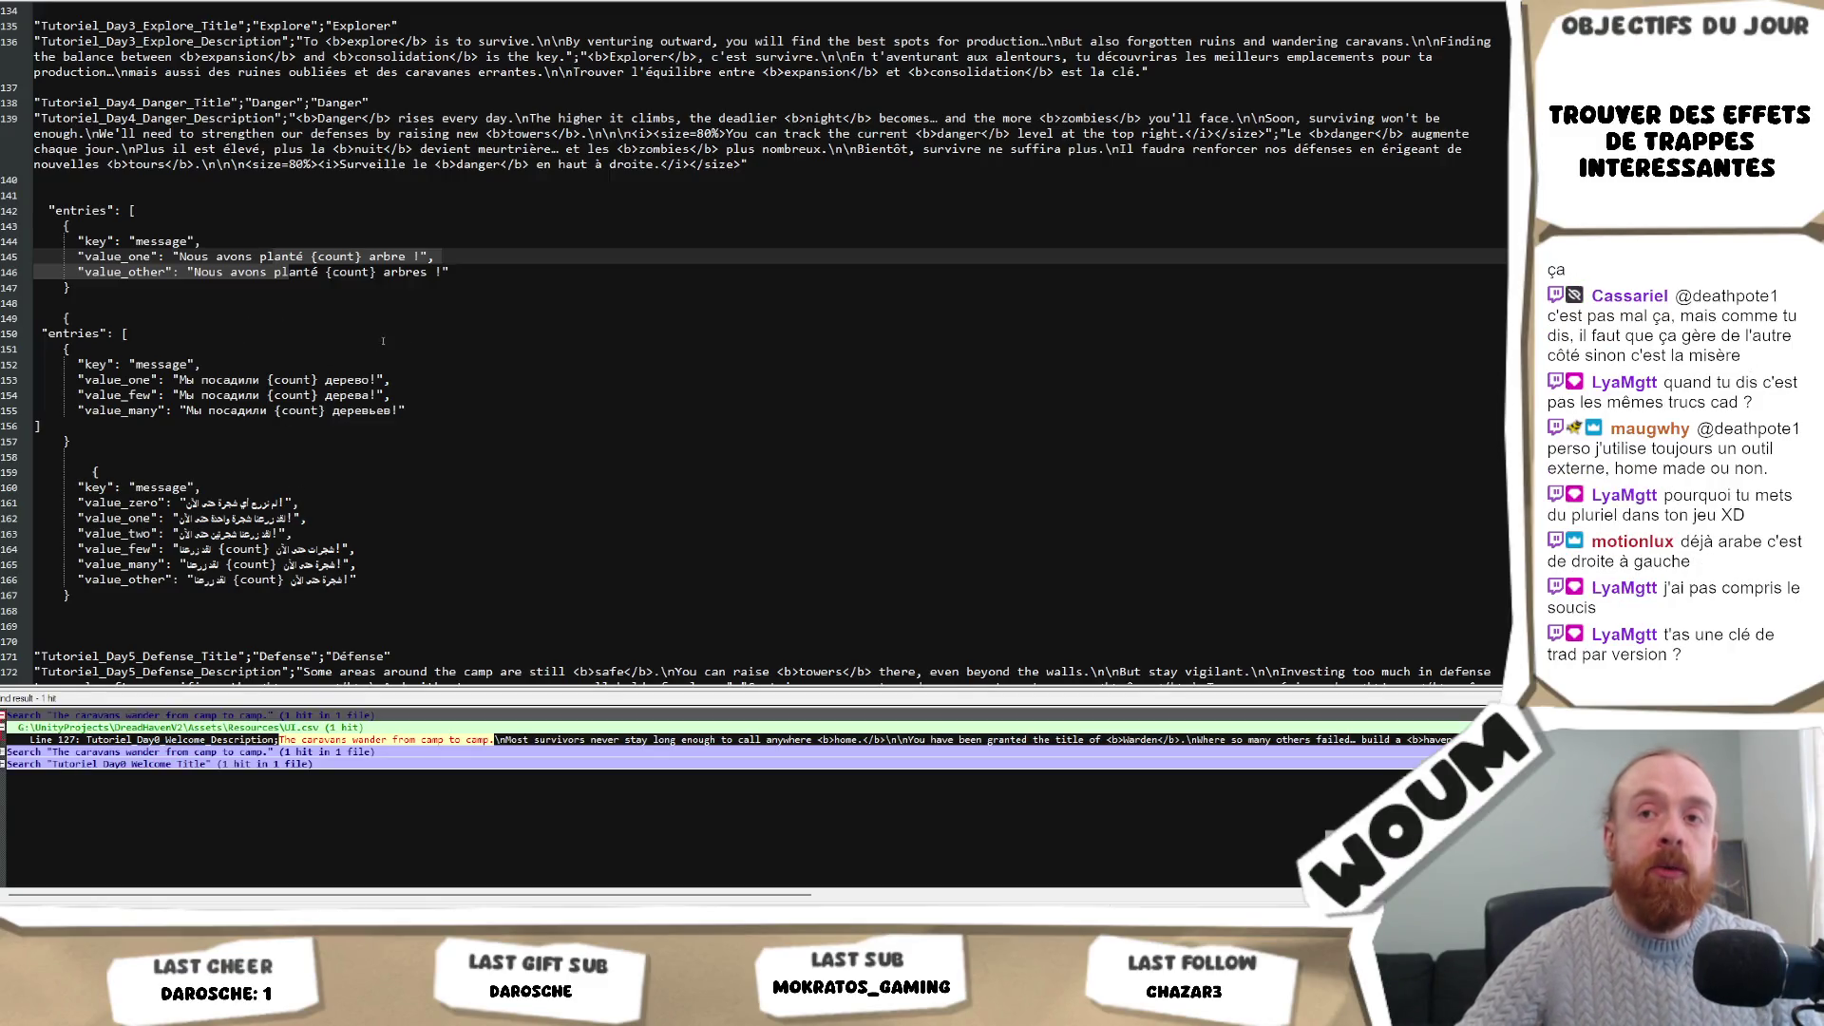
{"action": "mouse_move", "coordinate": [357, 550]}
{"action": "left_mouse_down"}
{"action": "mouse_move", "coordinate": [361, 680]}
{"action": "mouse_move", "coordinate": [63, 286]}
{"action": "left_mouse_up"}
{"action": "left_click", "coordinate": [299, 365]}
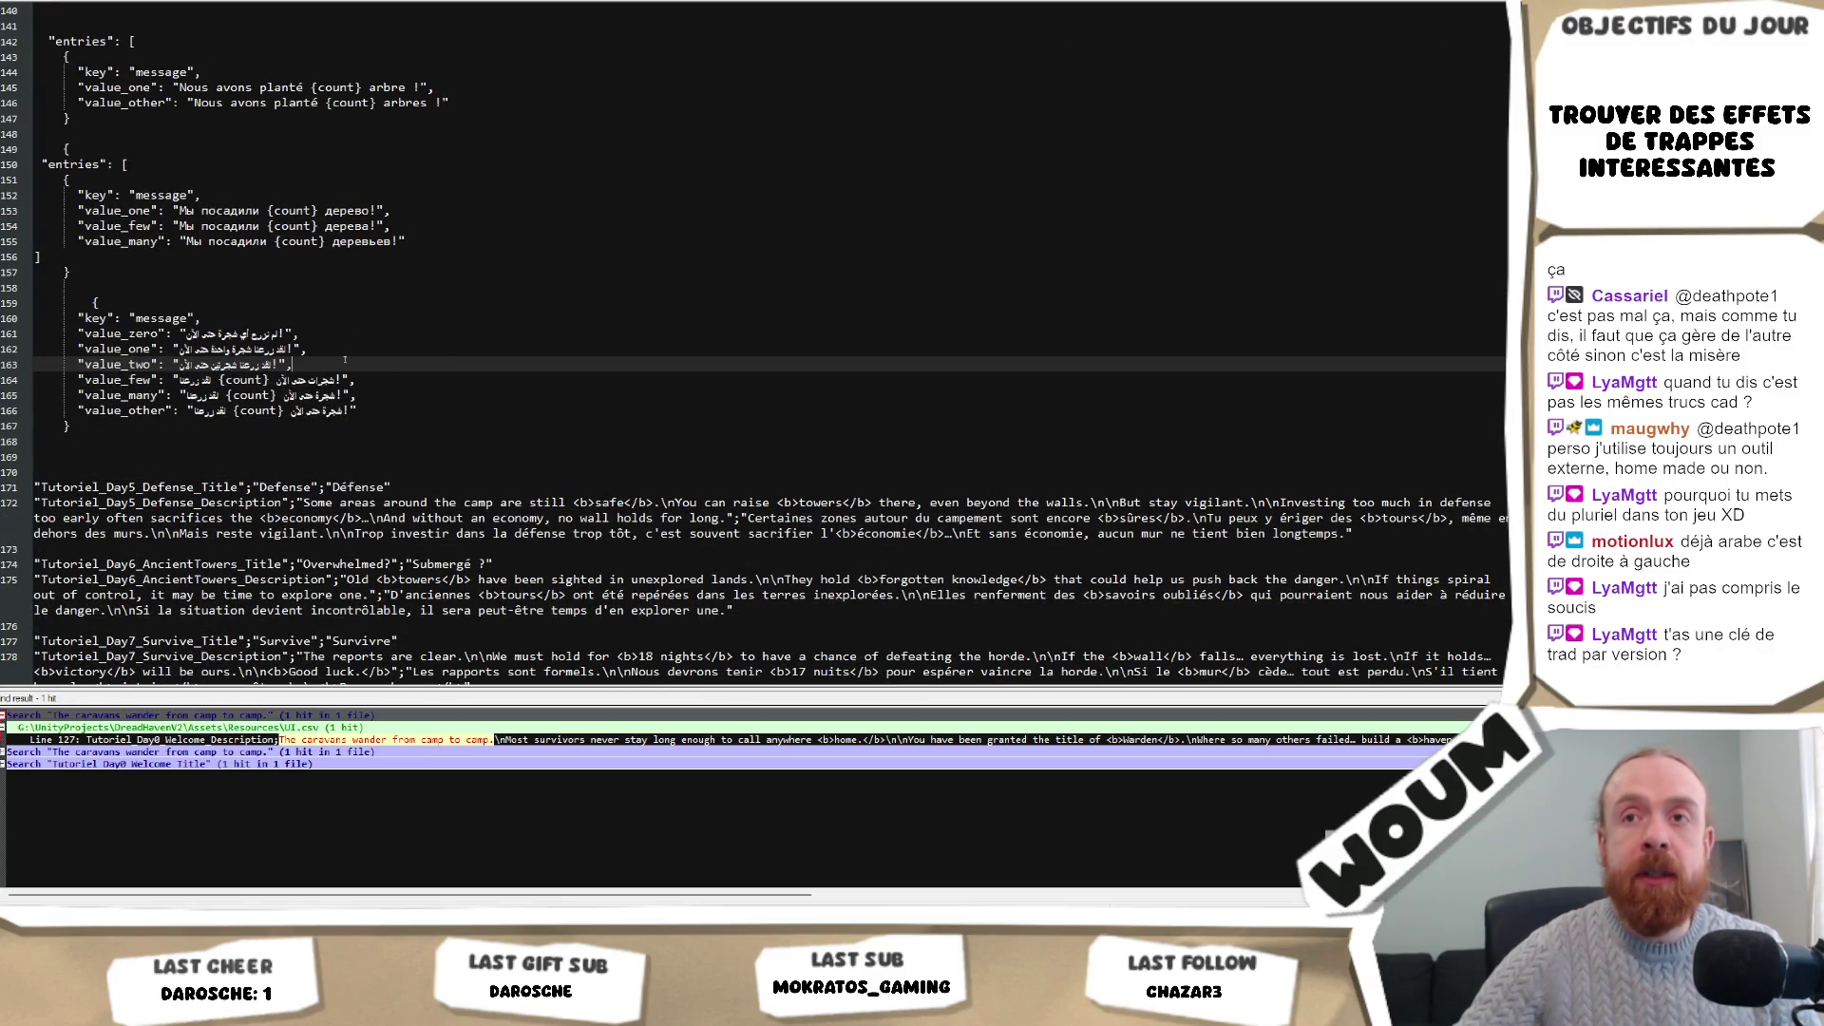
{"action": "key", "text": "shift+Left"}
{"action": "key", "text": "shift+Left"}
{"action": "key", "text": "shift+Left"}
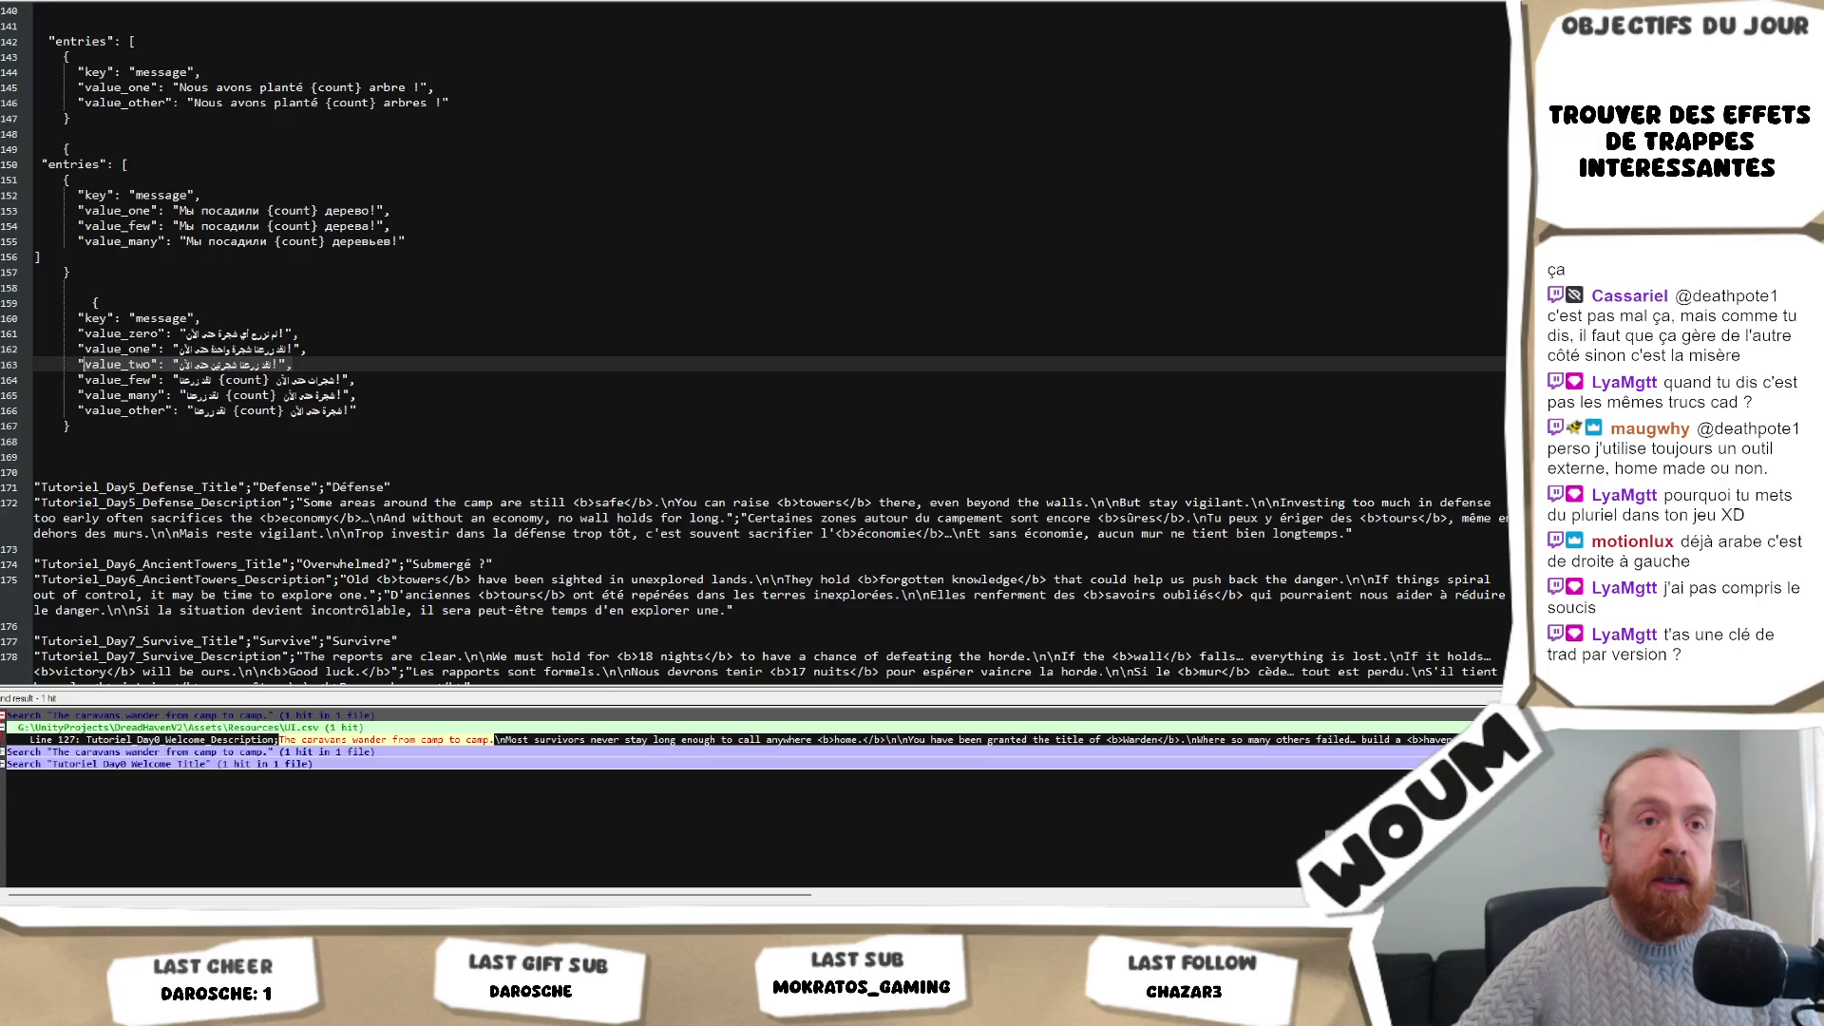
{"action": "scroll", "coordinate": [363, 351], "scroll_direction": "up", "scroll_amount": 2}
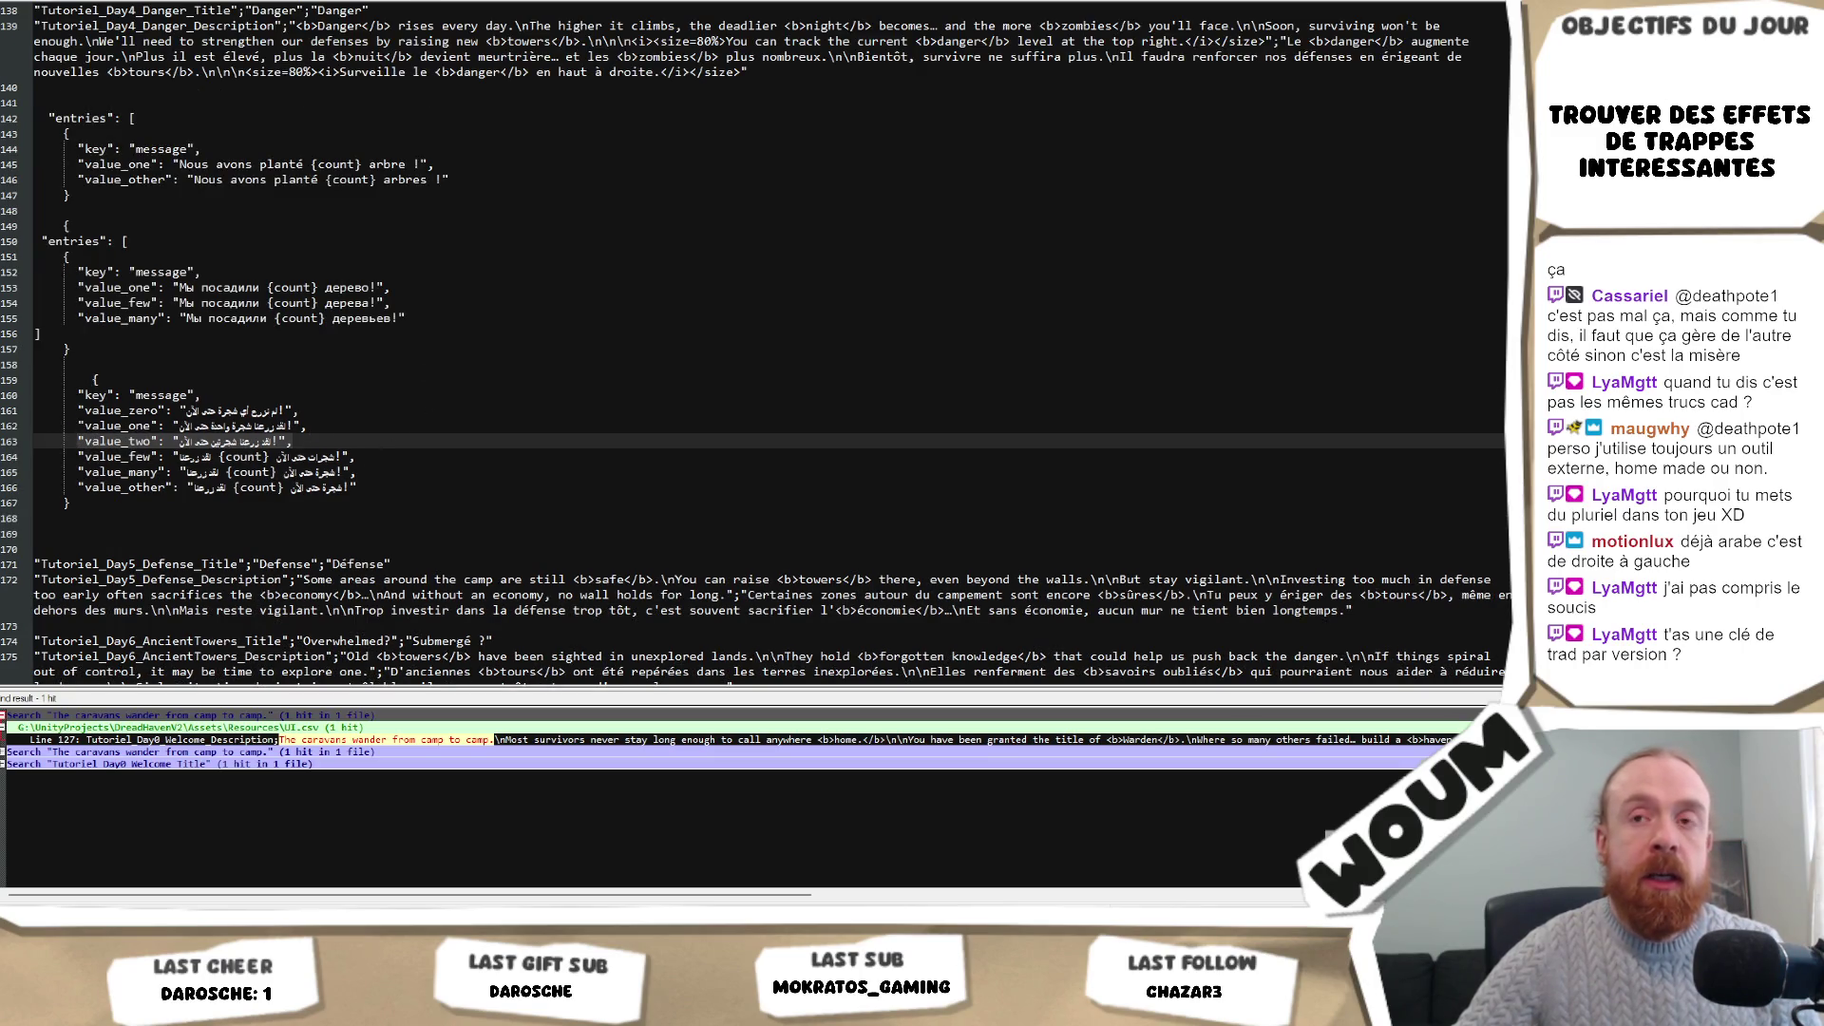
{"action": "left_click", "coordinate": [469, 454]}
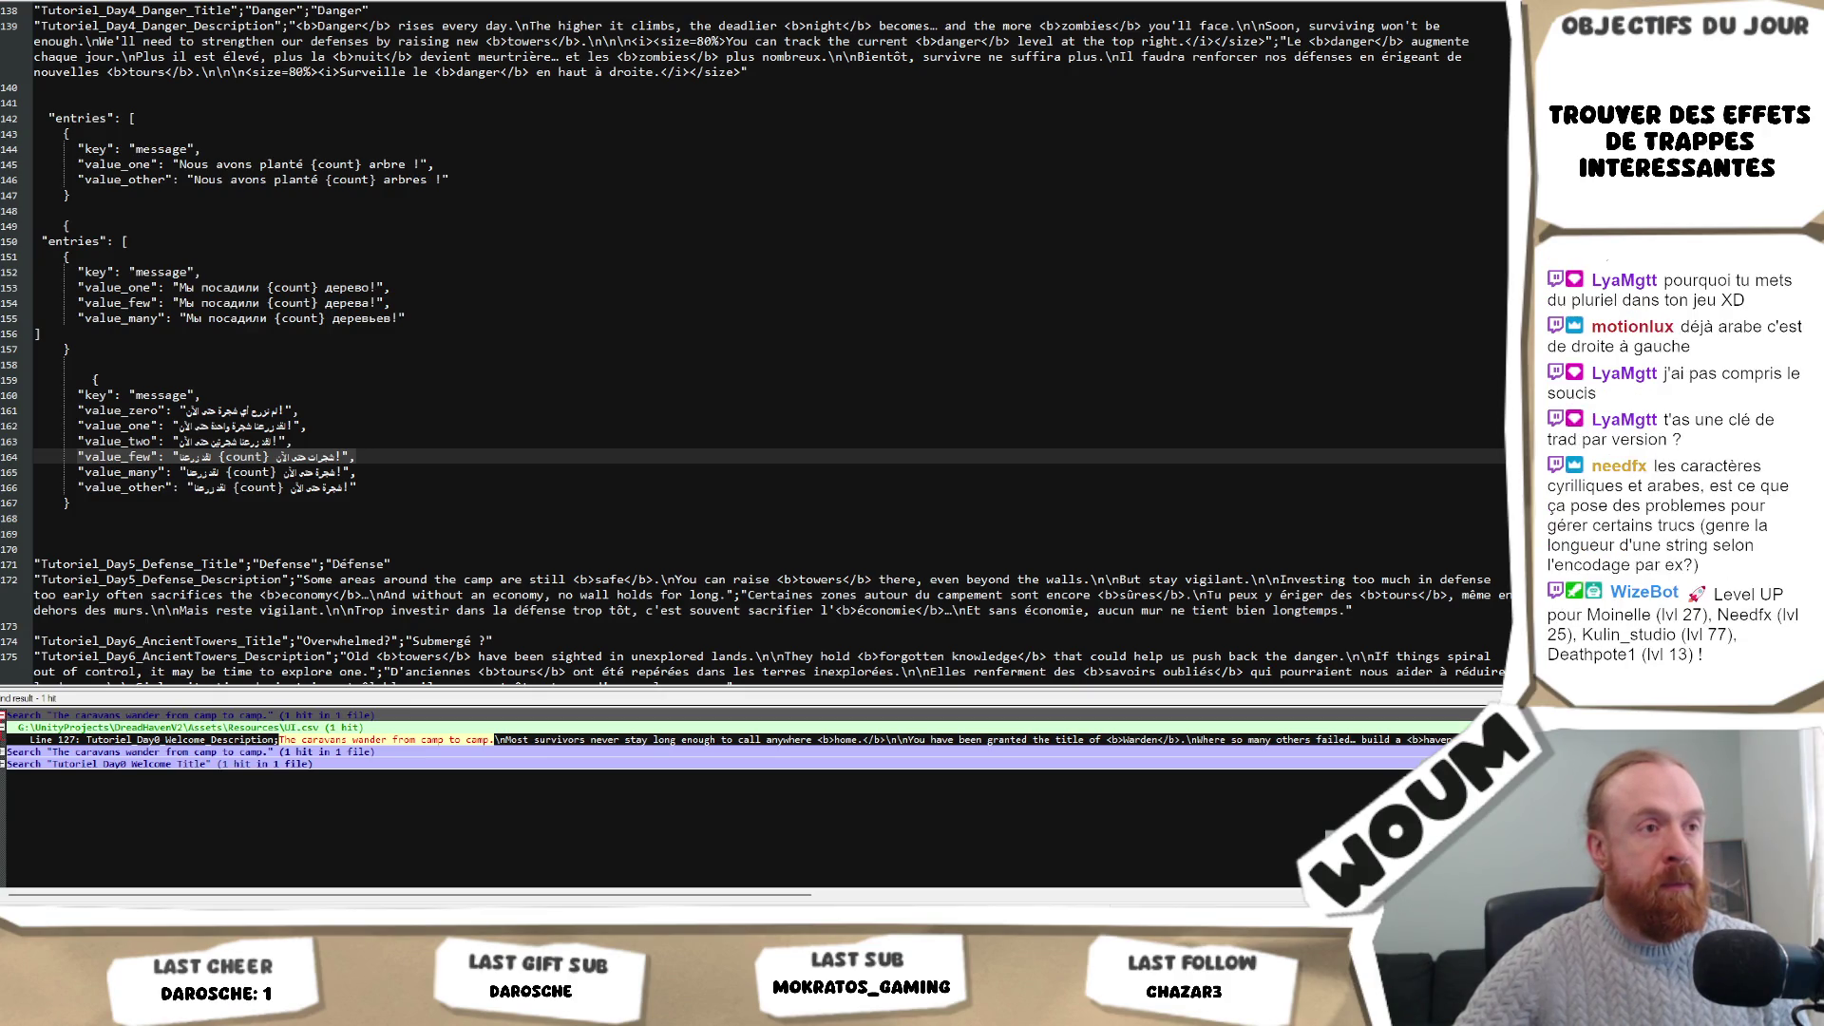
{"action": "left_click", "coordinate": [423, 386]}
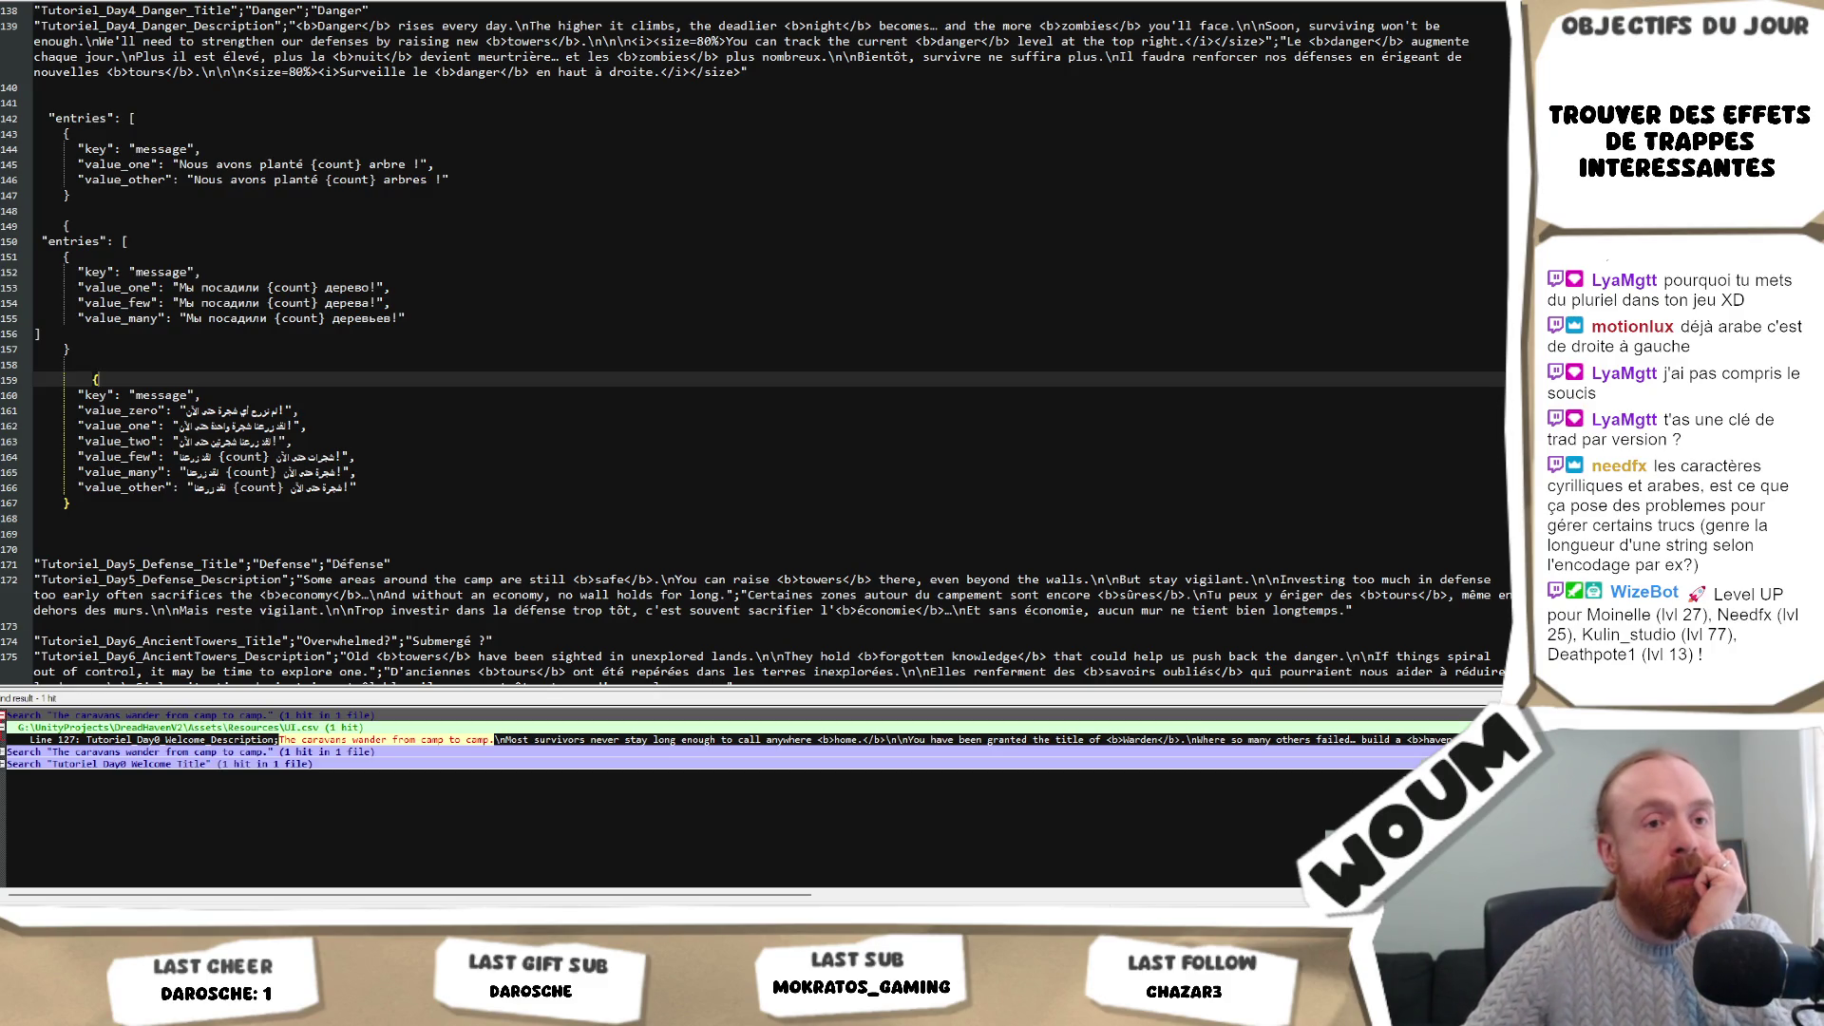
{"action": "left_click", "coordinate": [398, 399]}
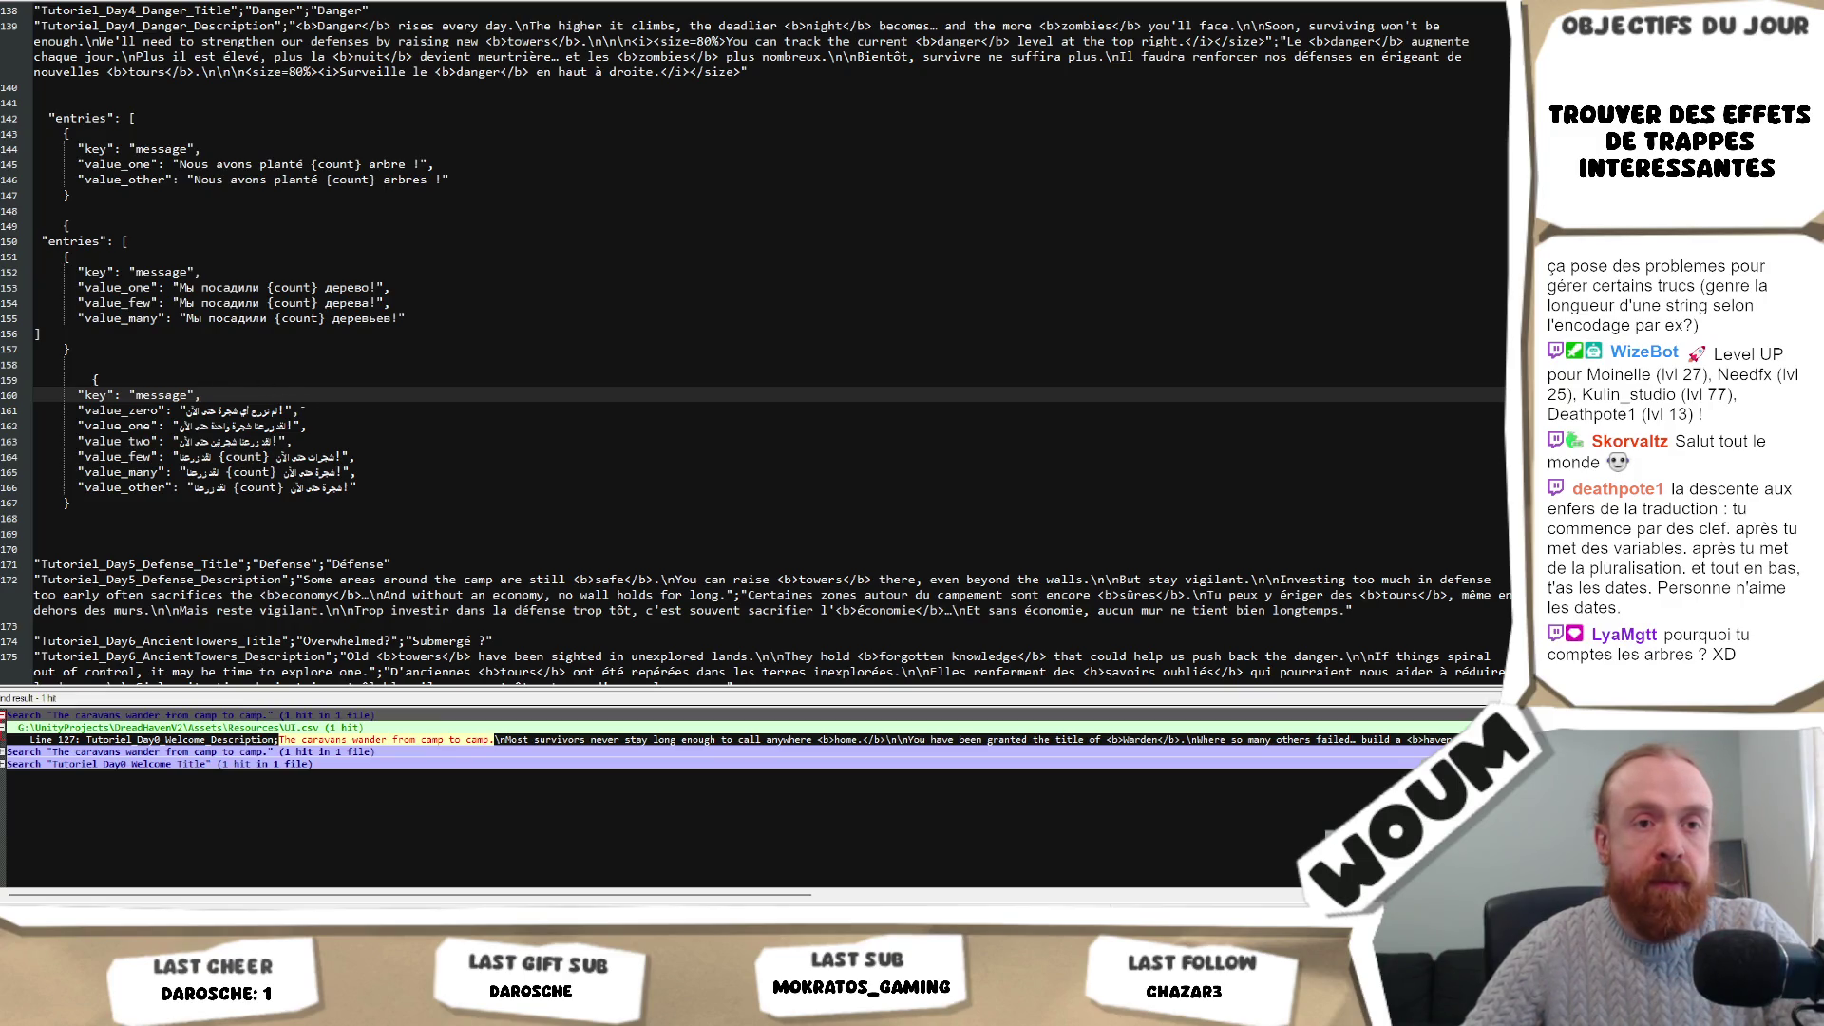
{"action": "left_click", "coordinate": [357, 409]}
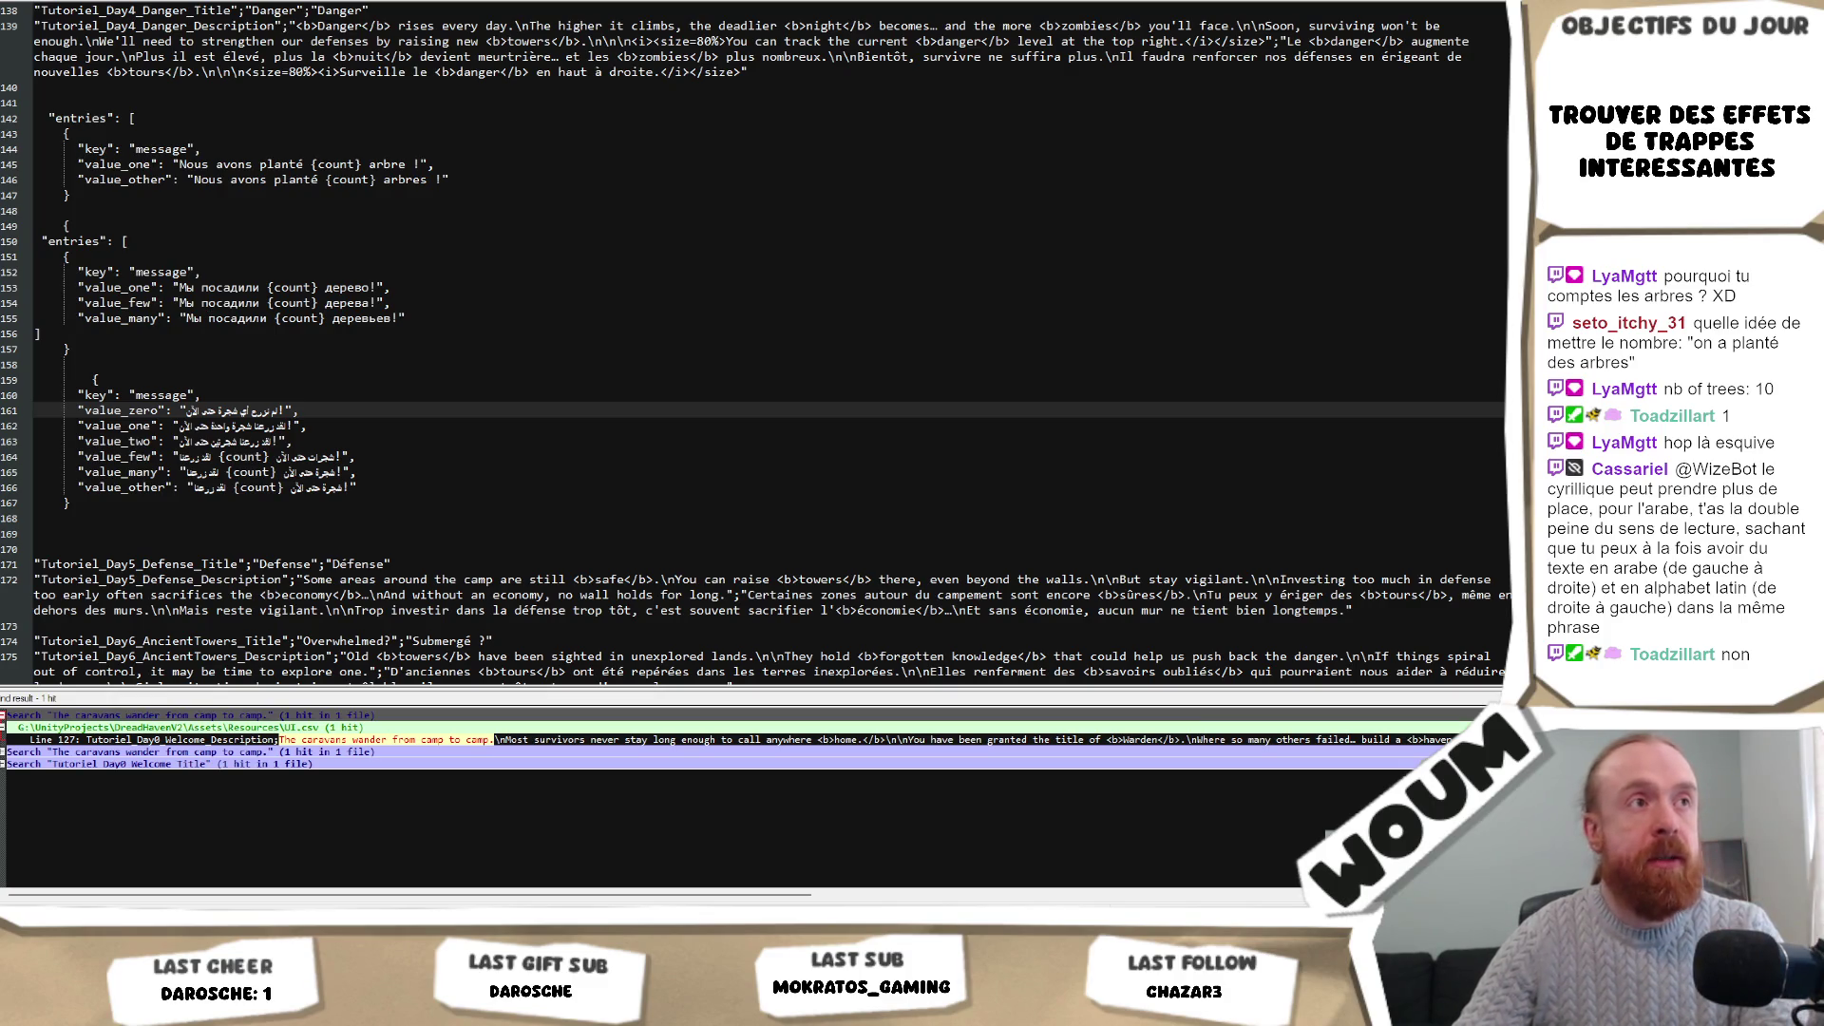
{"action": "left_click", "coordinate": [269, 256]}
{"action": "scroll", "coordinate": [269, 256], "scroll_direction": "up", "scroll_amount": 2}
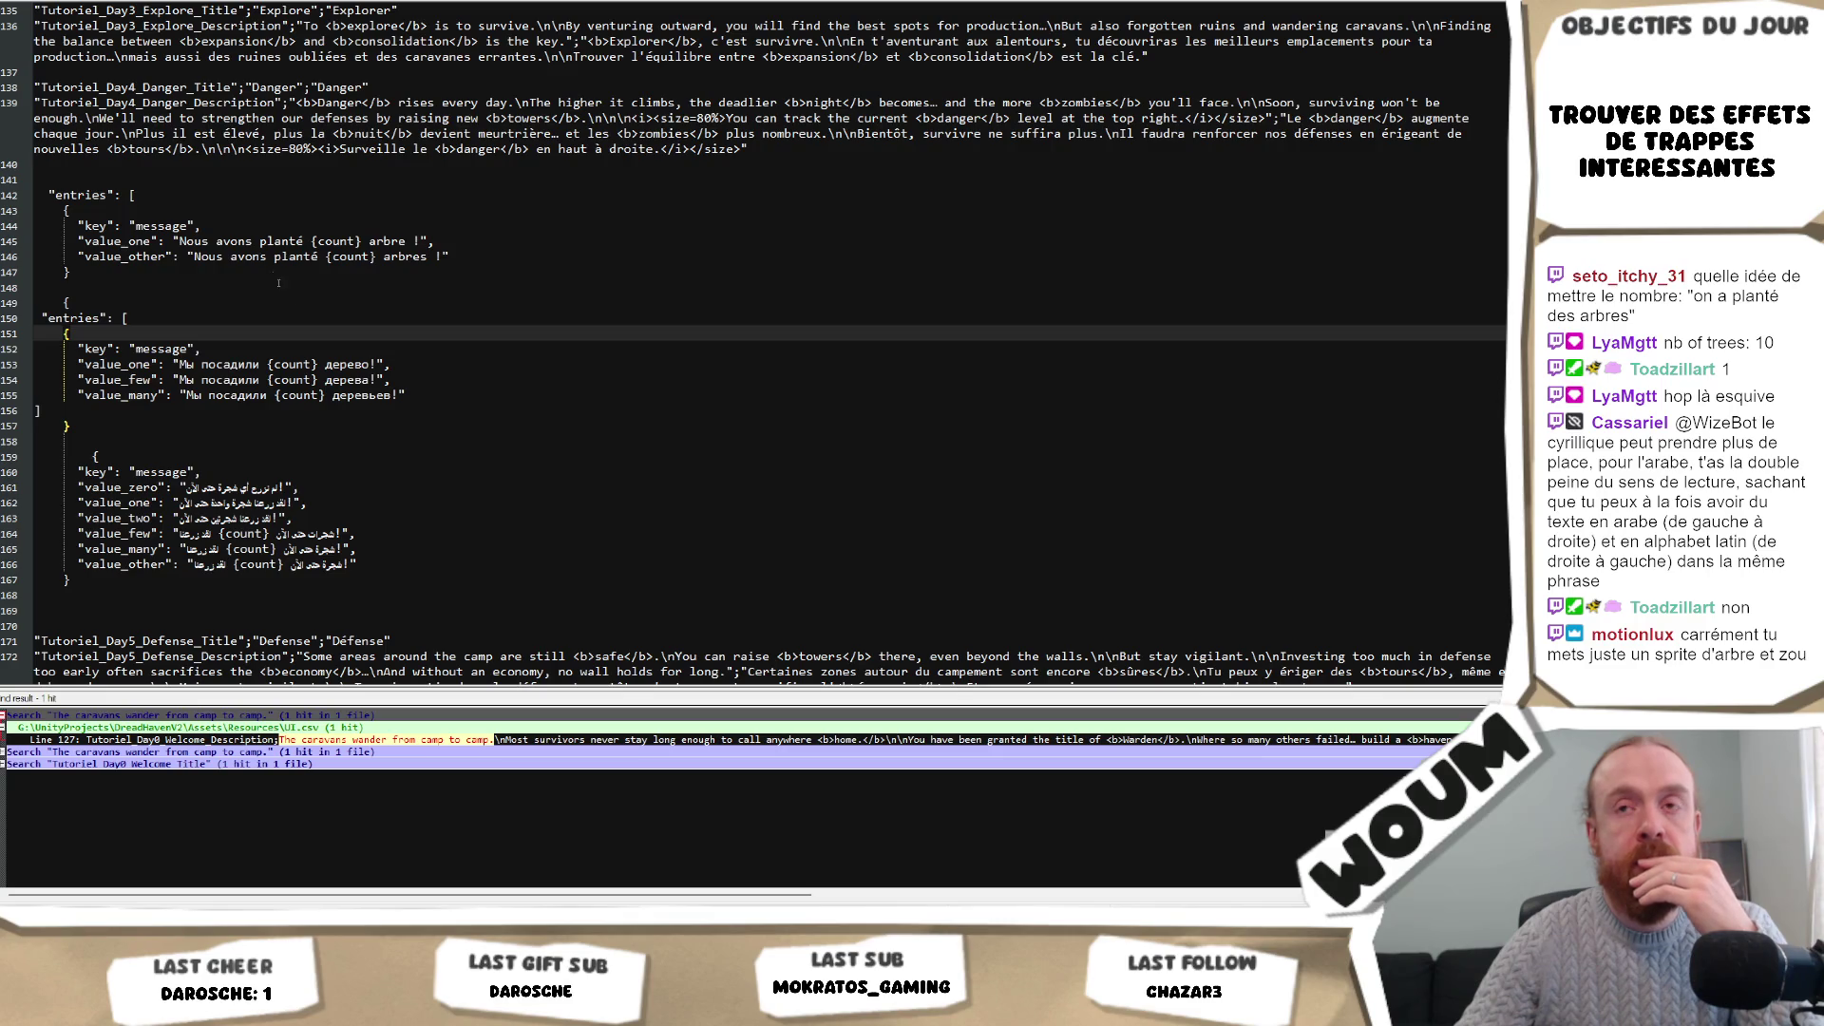
{"action": "left_click", "coordinate": [174, 407]}
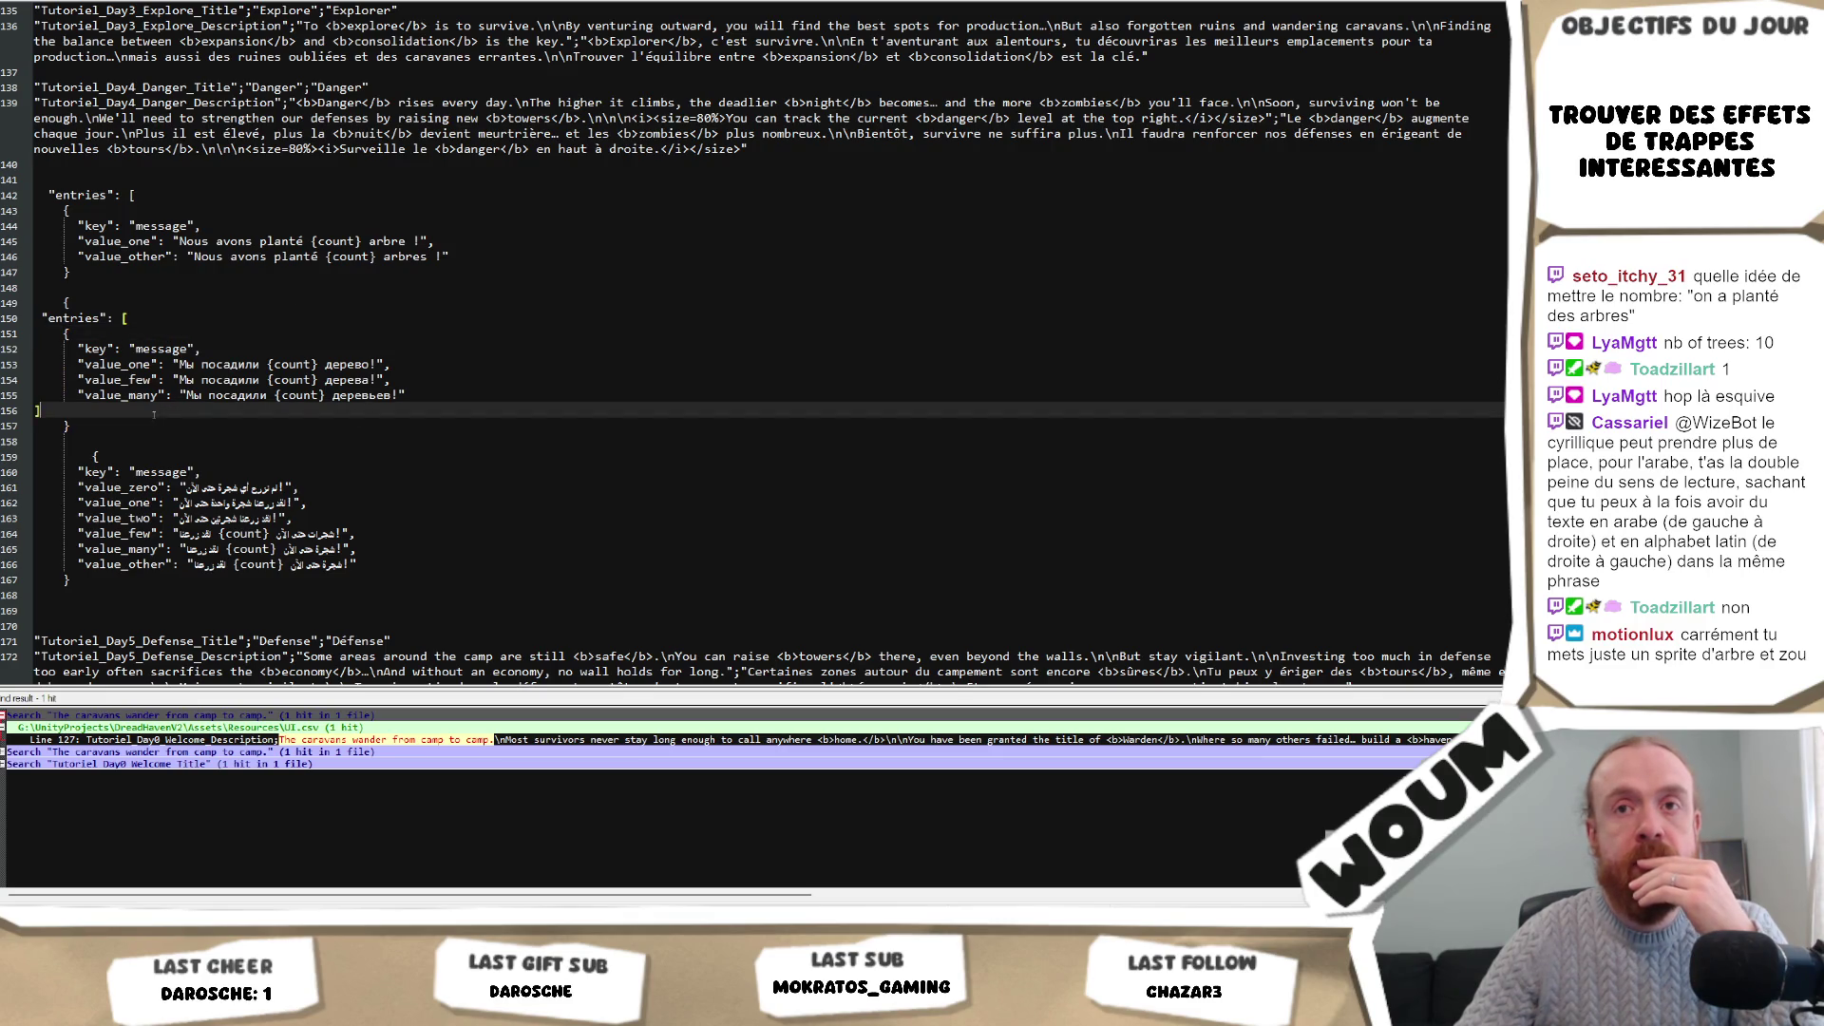
{"action": "key", "text": "Down"}
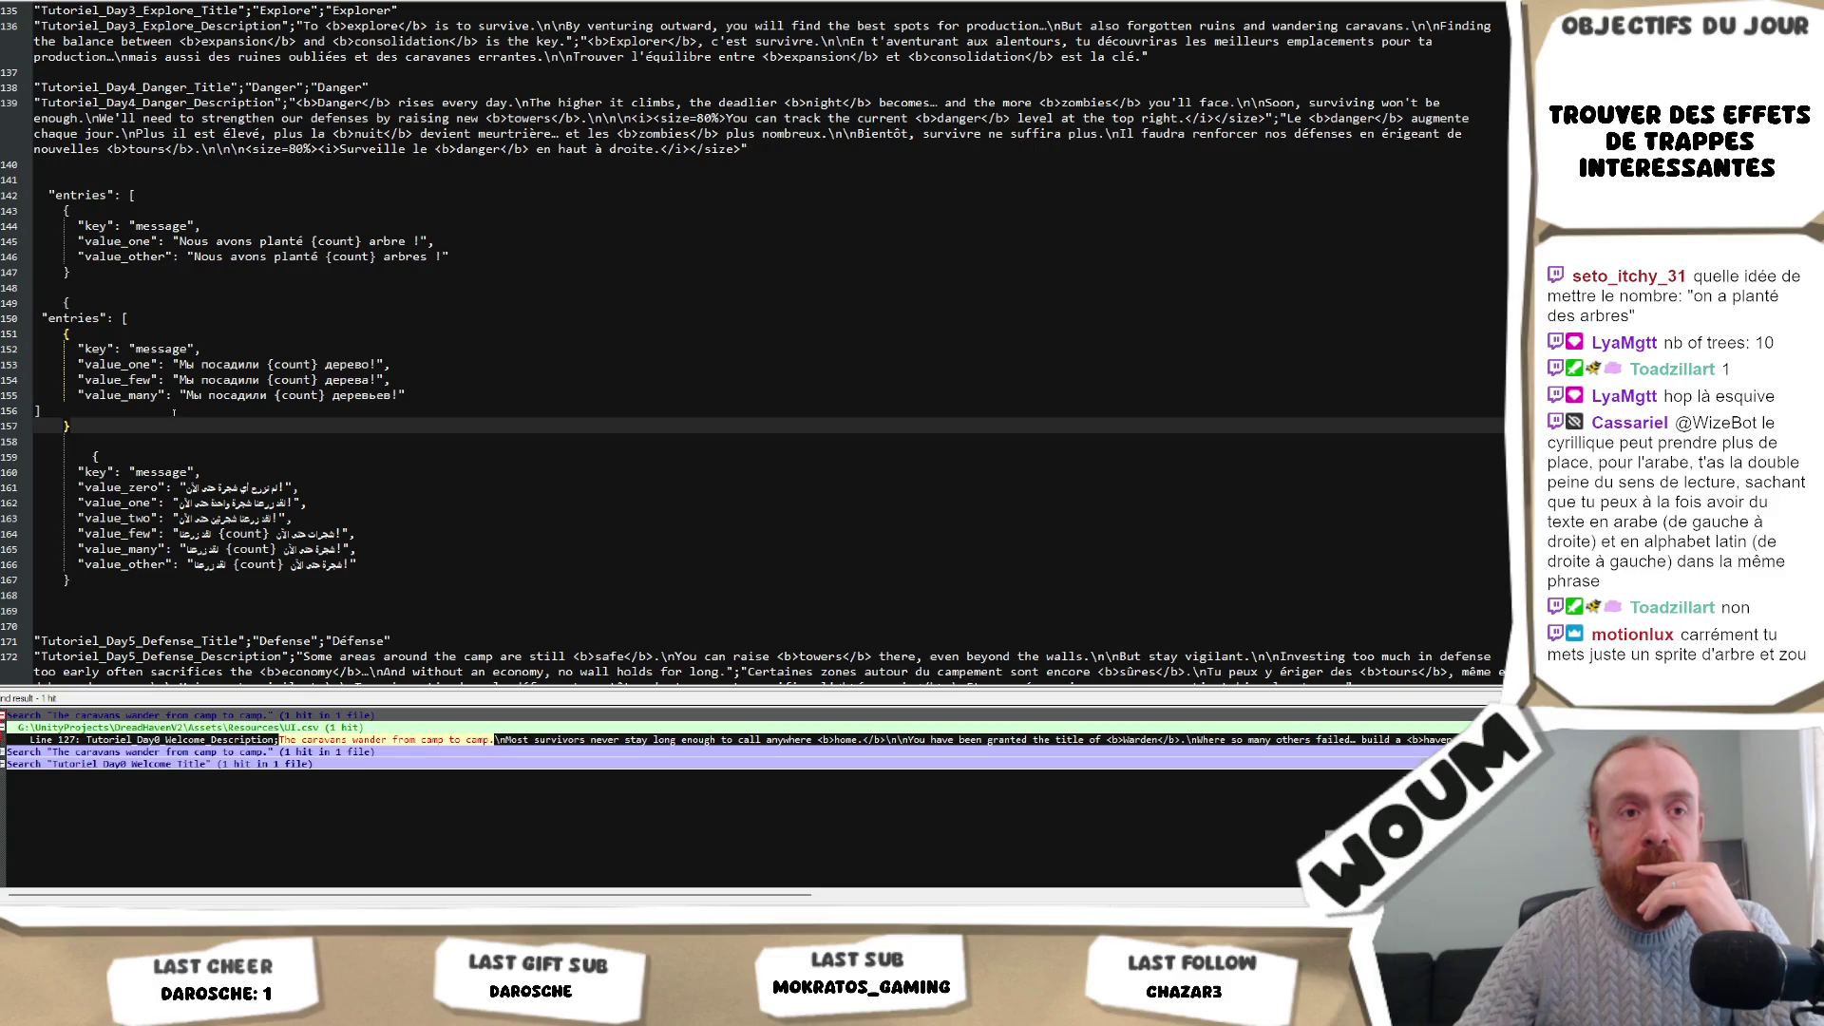
{"action": "left_click", "coordinate": [387, 406]}
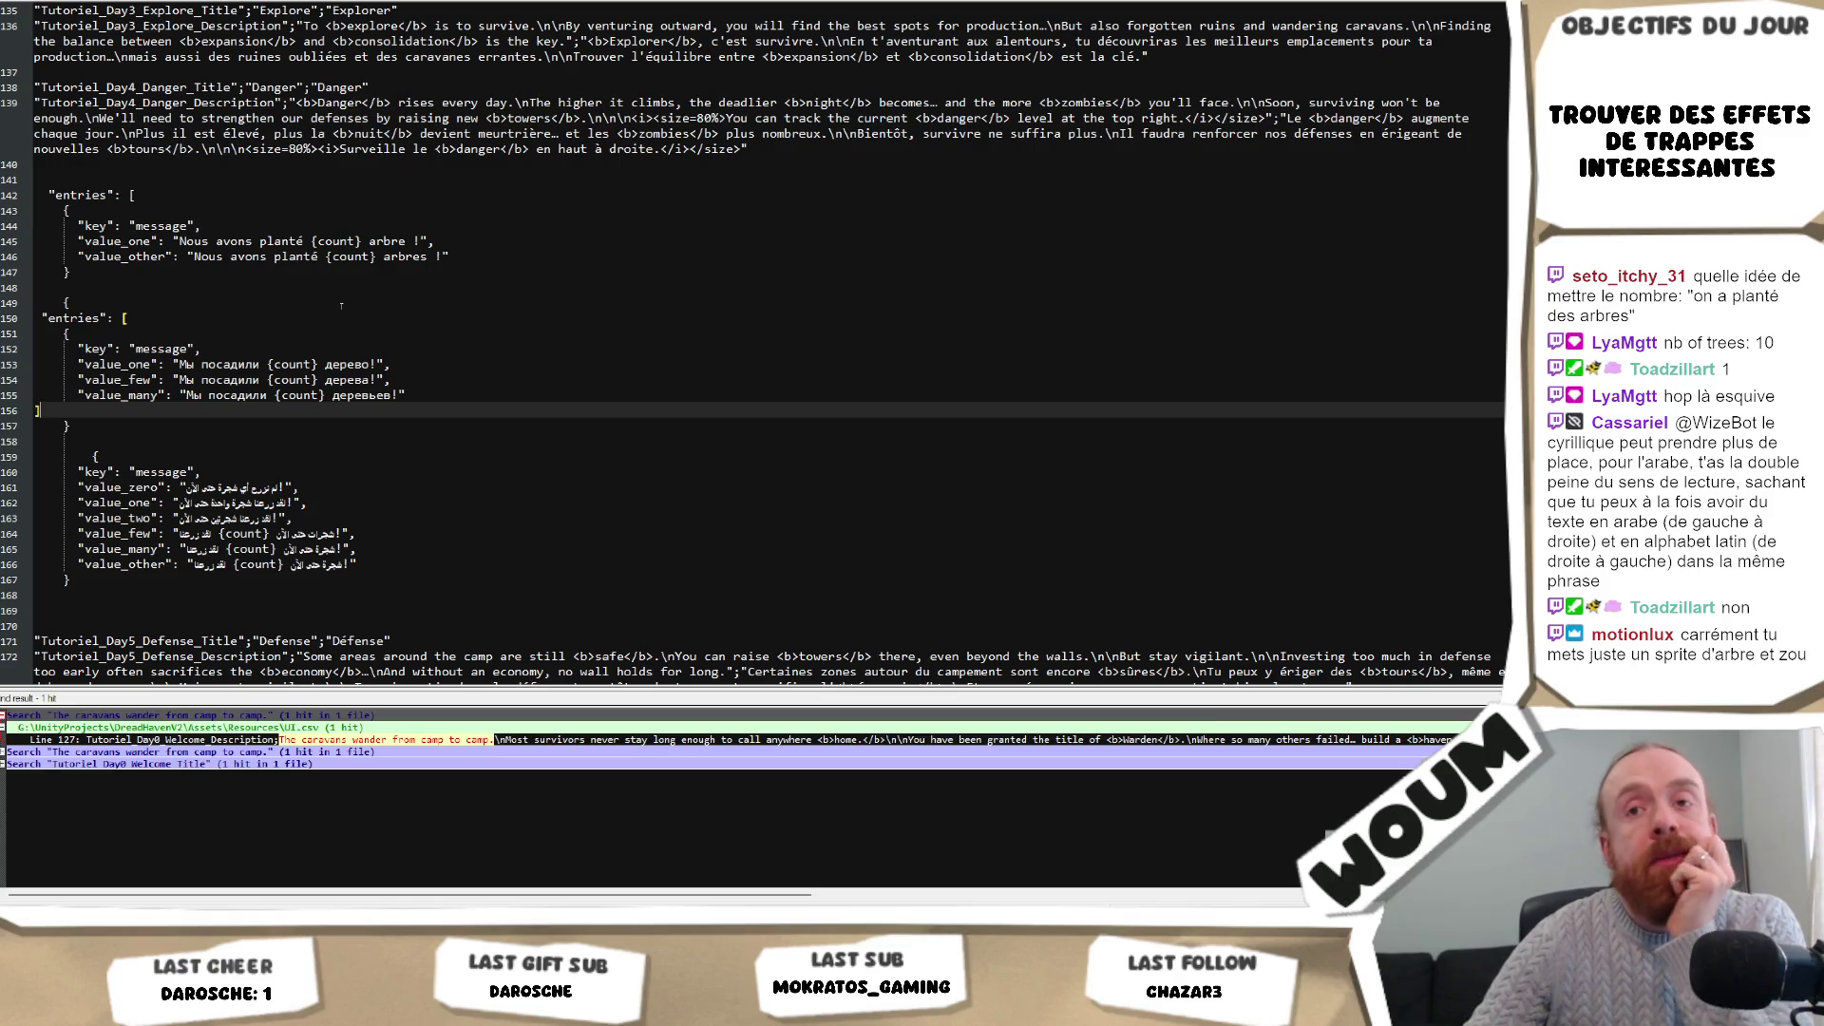
{"action": "double_click", "coordinate": [292, 365]}
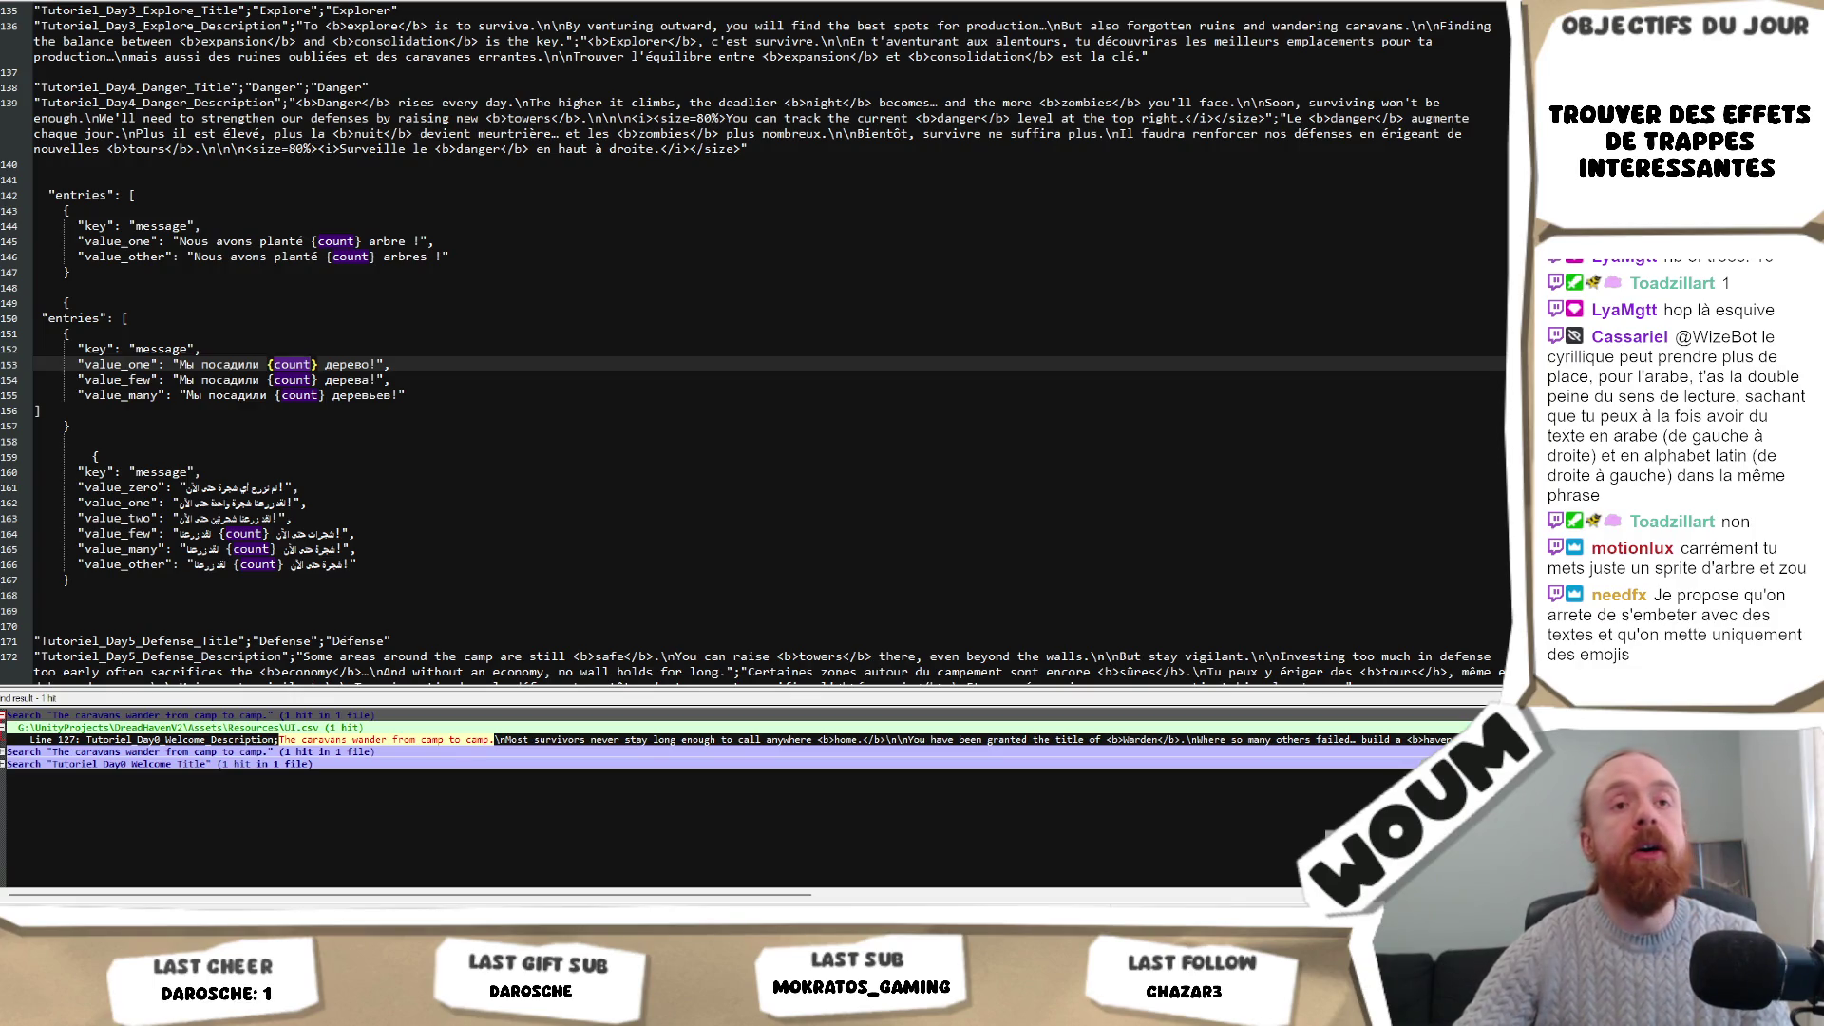
{"action": "left_click", "coordinate": [596, 393]}
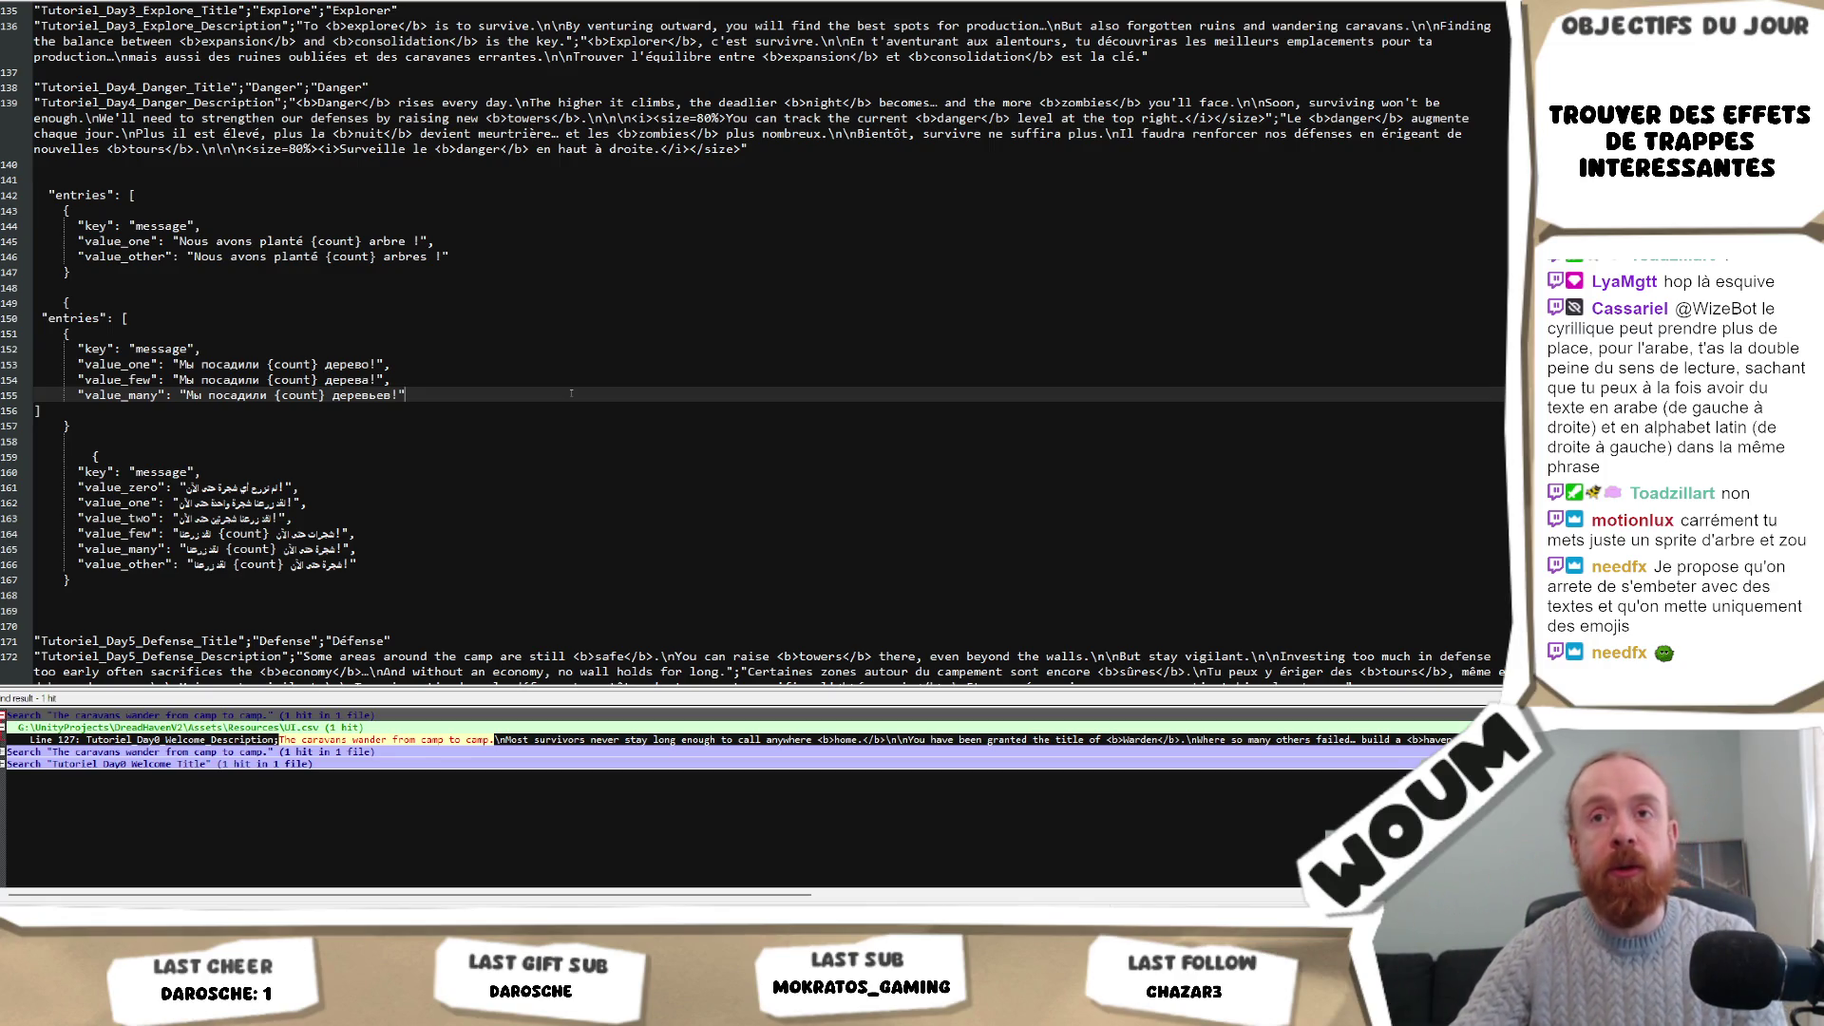
{"action": "left_click", "coordinate": [466, 445]}
{"action": "left_click", "coordinate": [471, 405]}
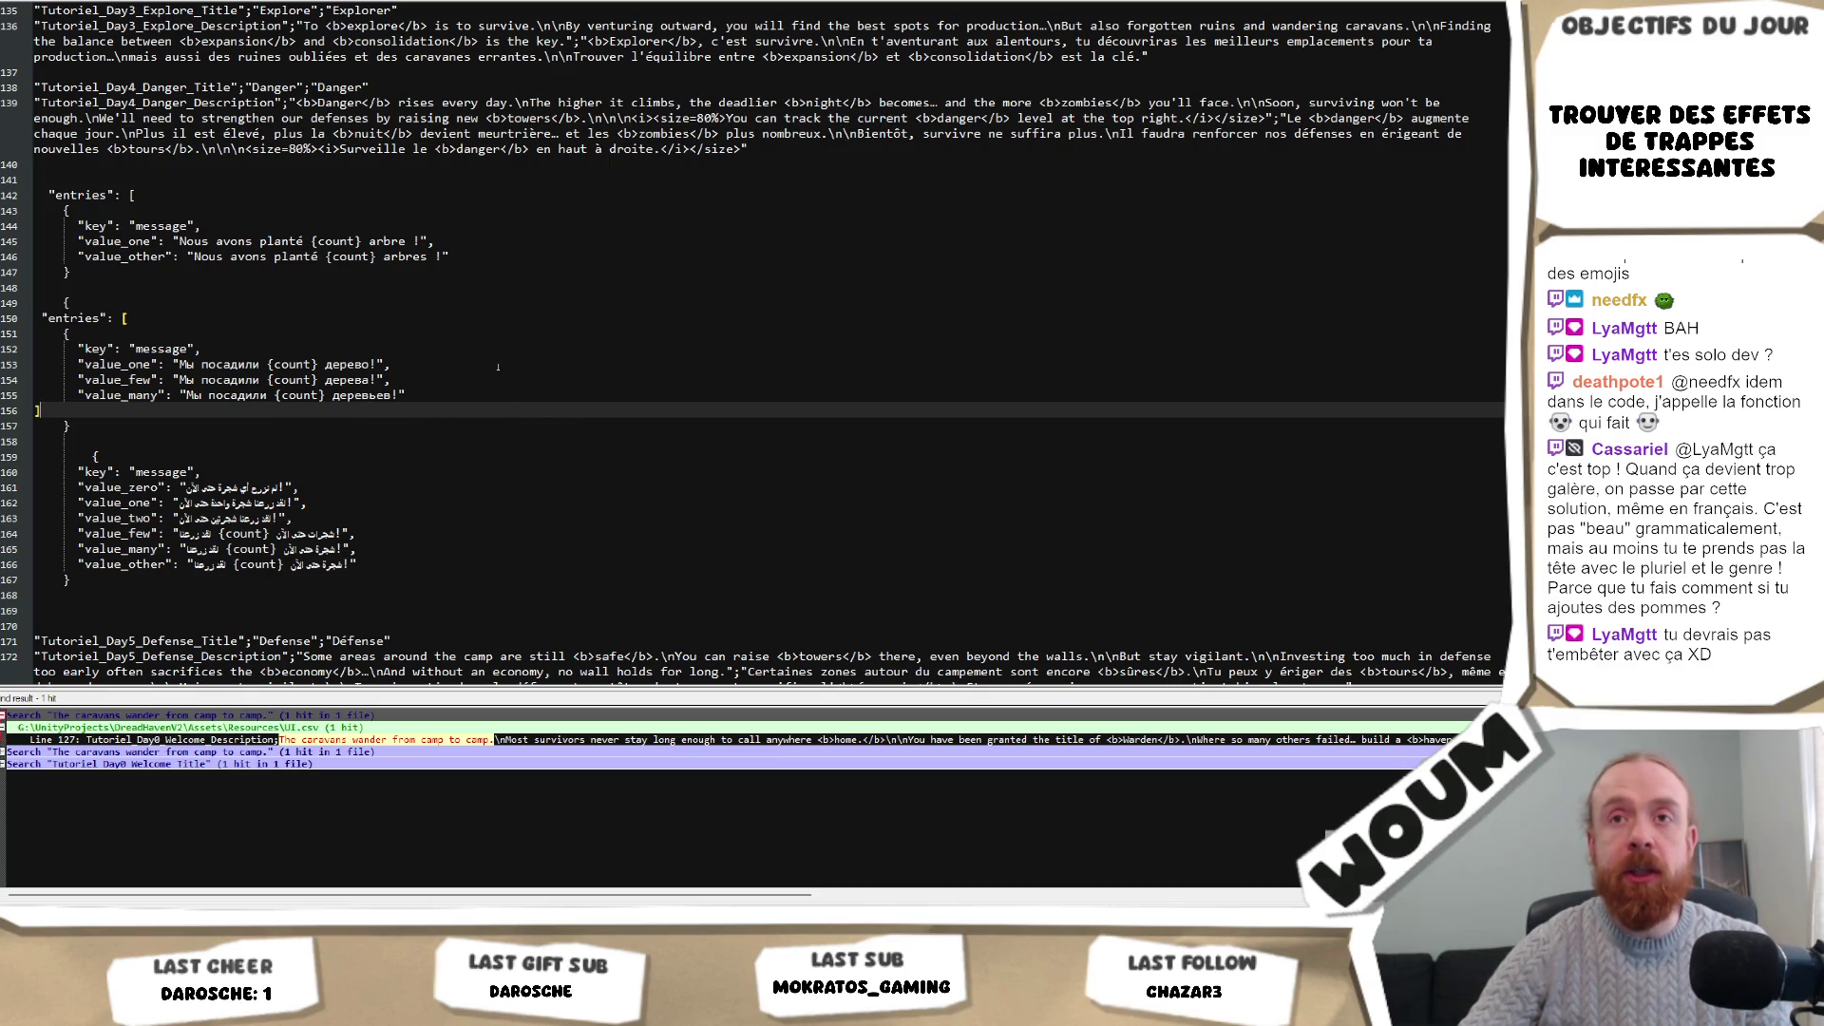
{"action": "scroll", "coordinate": [498, 366], "scroll_direction": "up", "scroll_amount": 2}
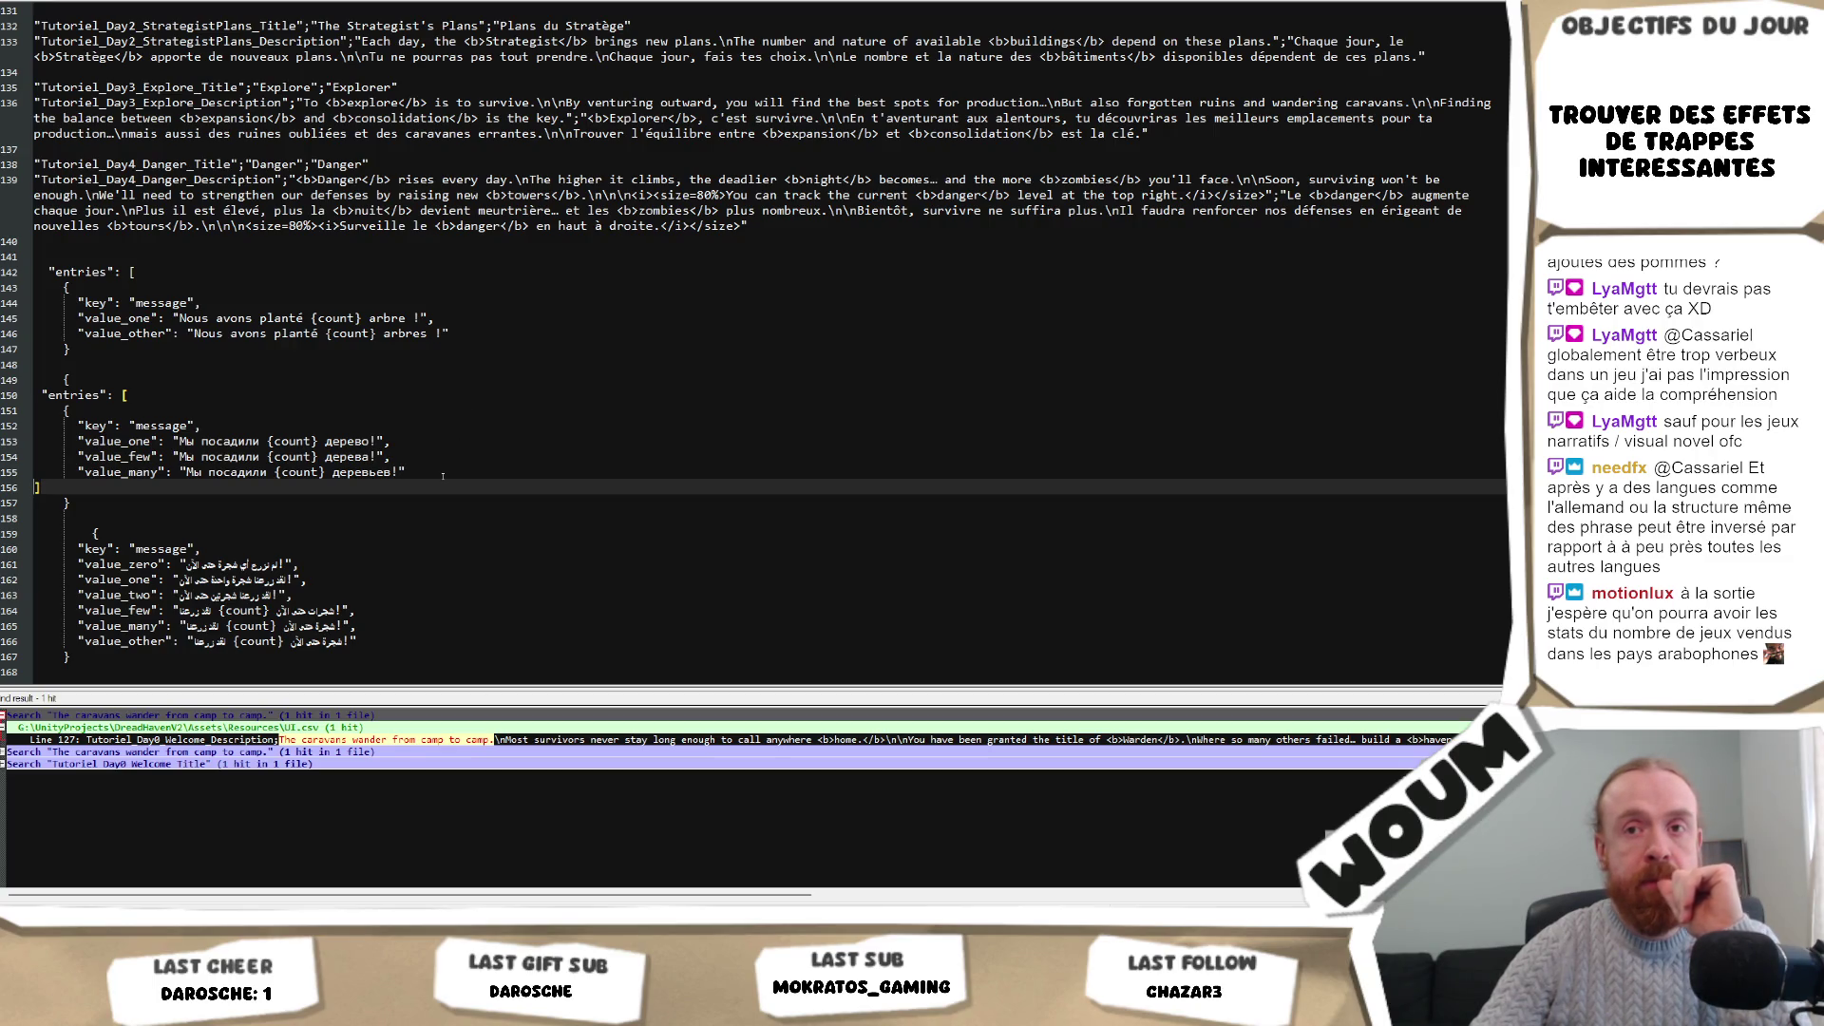
{"action": "scroll", "coordinate": [442, 476], "scroll_direction": "down", "scroll_amount": 2}
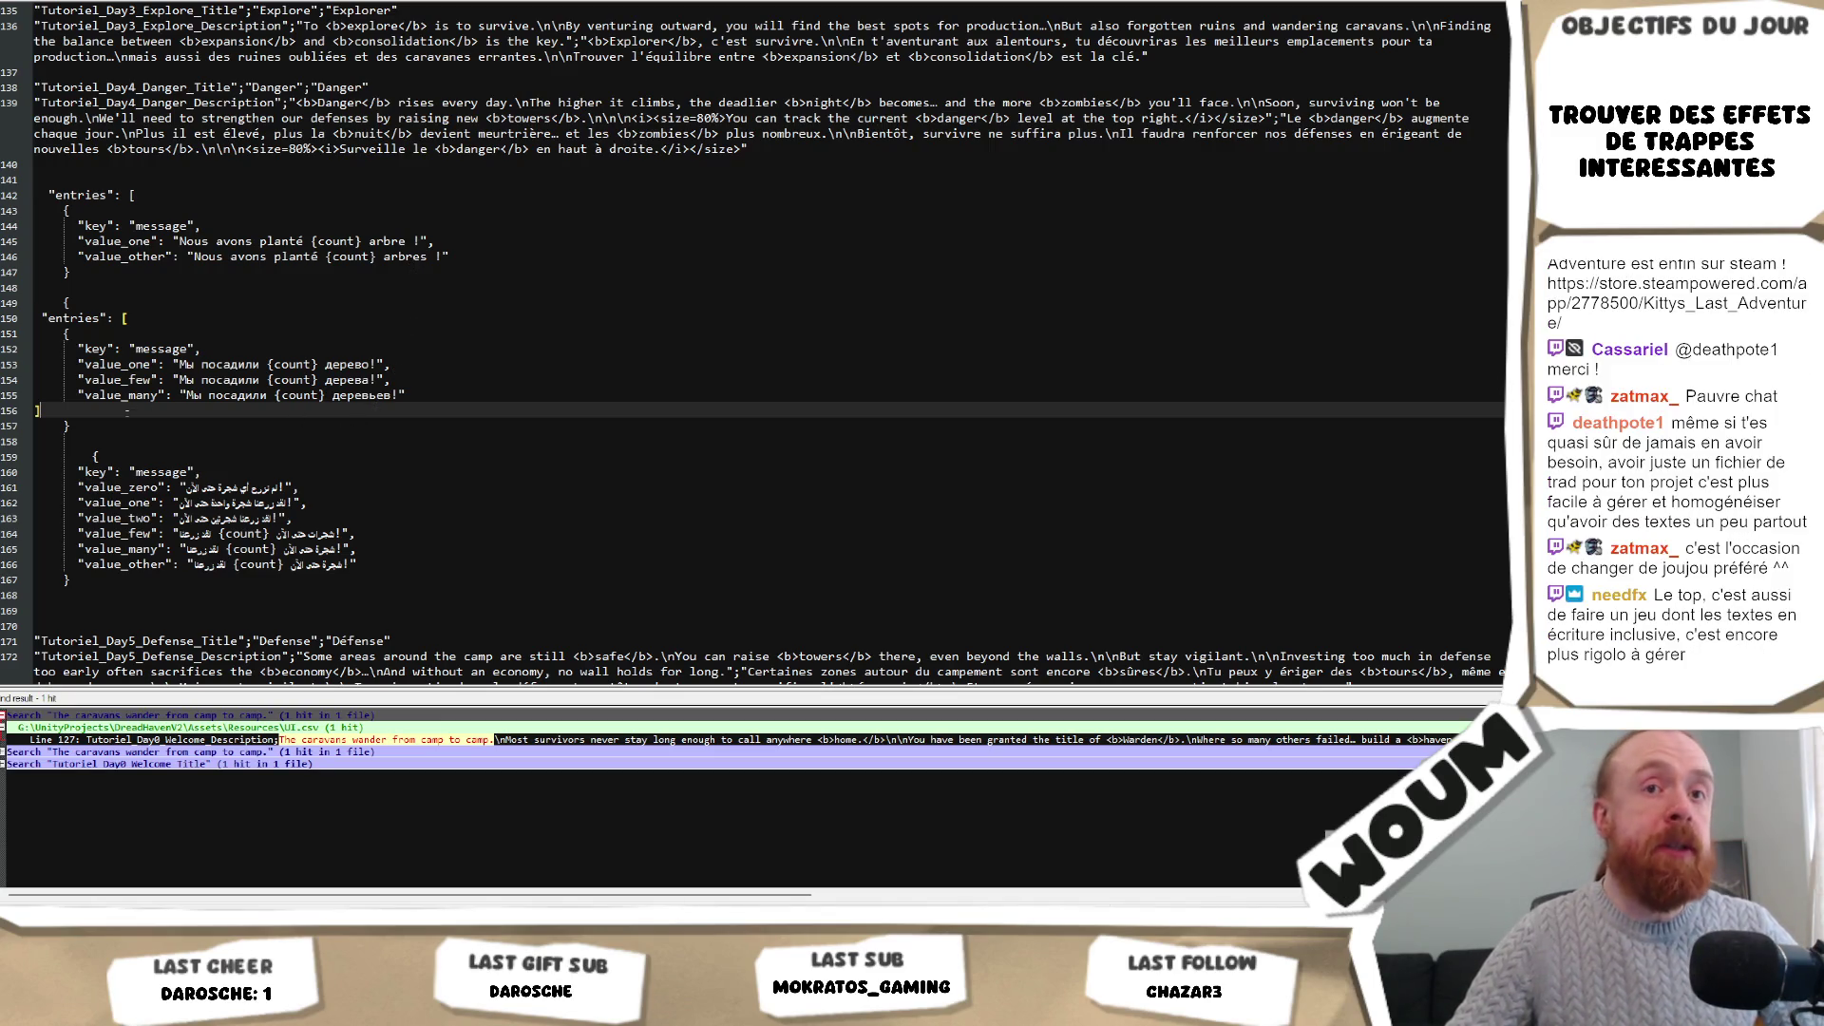
Review the Russian block and all three plural entries drafts, checking the Russian closing brace.
{"action": "left_click_drag", "start_coordinate": [127, 410], "coordinate": [152, 321]}
{"action": "left_click", "coordinate": [203, 424]}
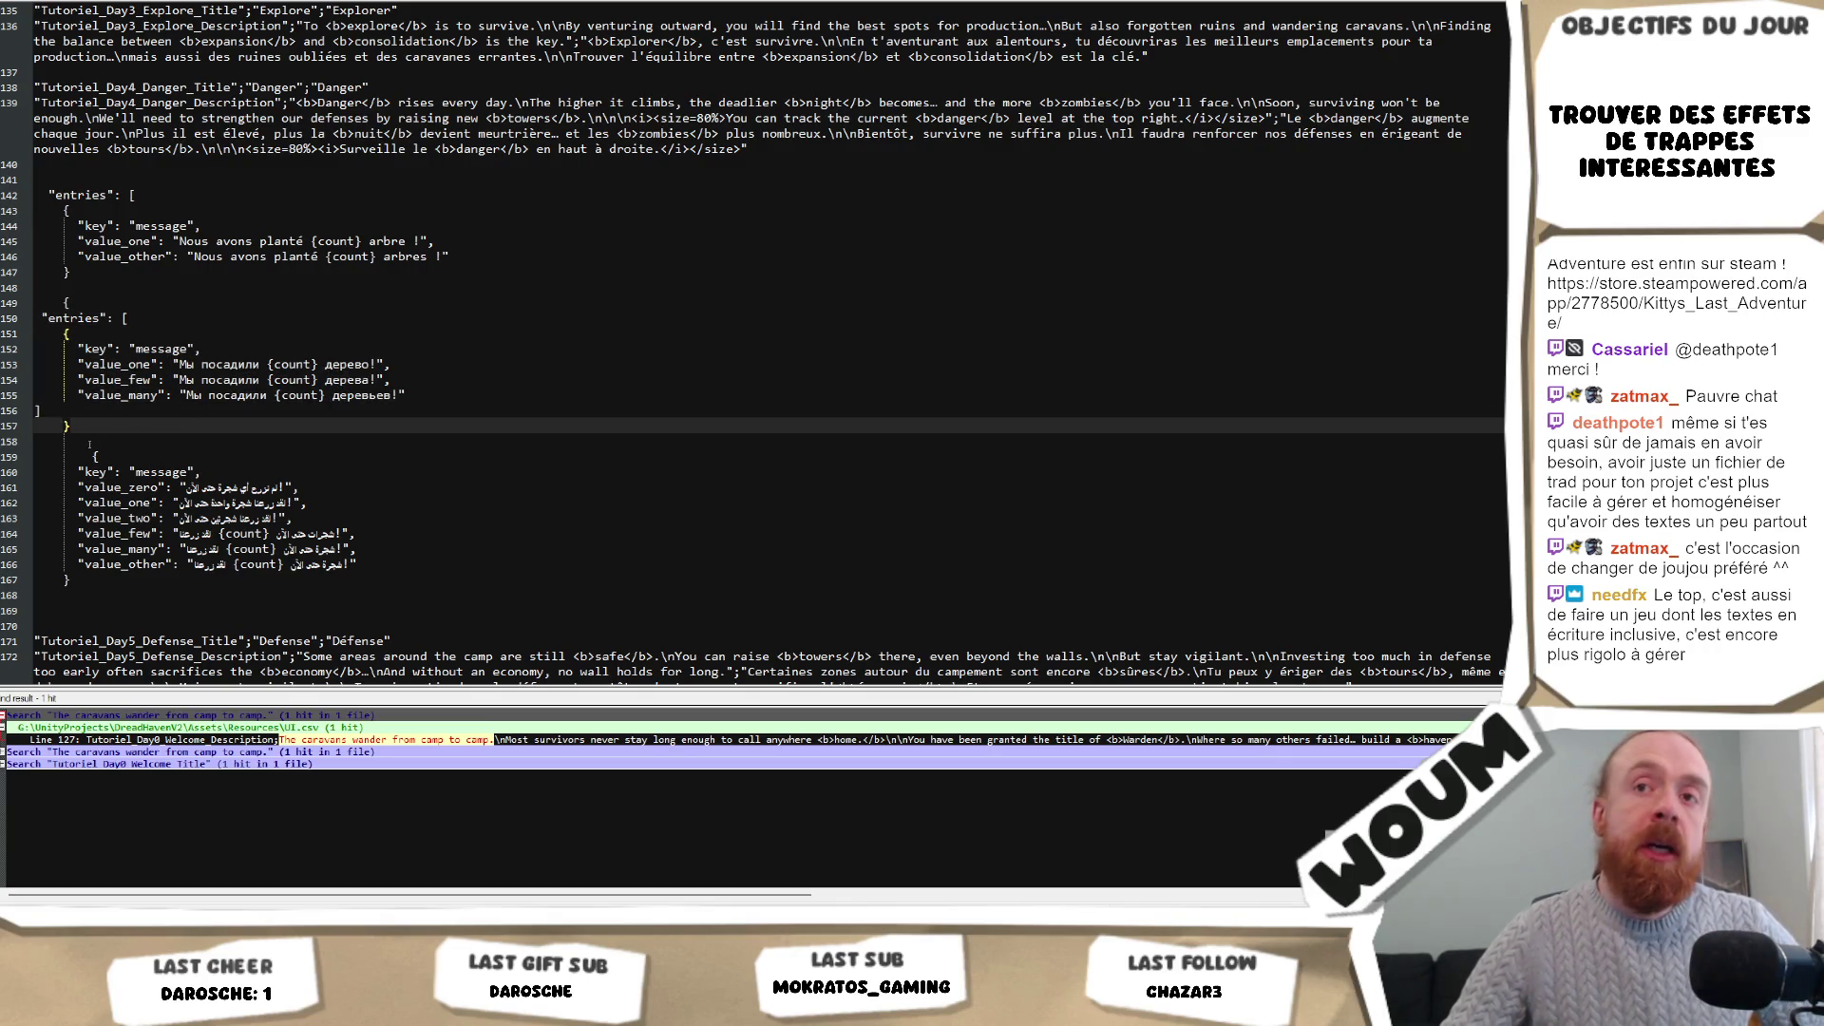
{"action": "left_click_drag", "start_coordinate": [34, 609], "coordinate": [165, 187]}
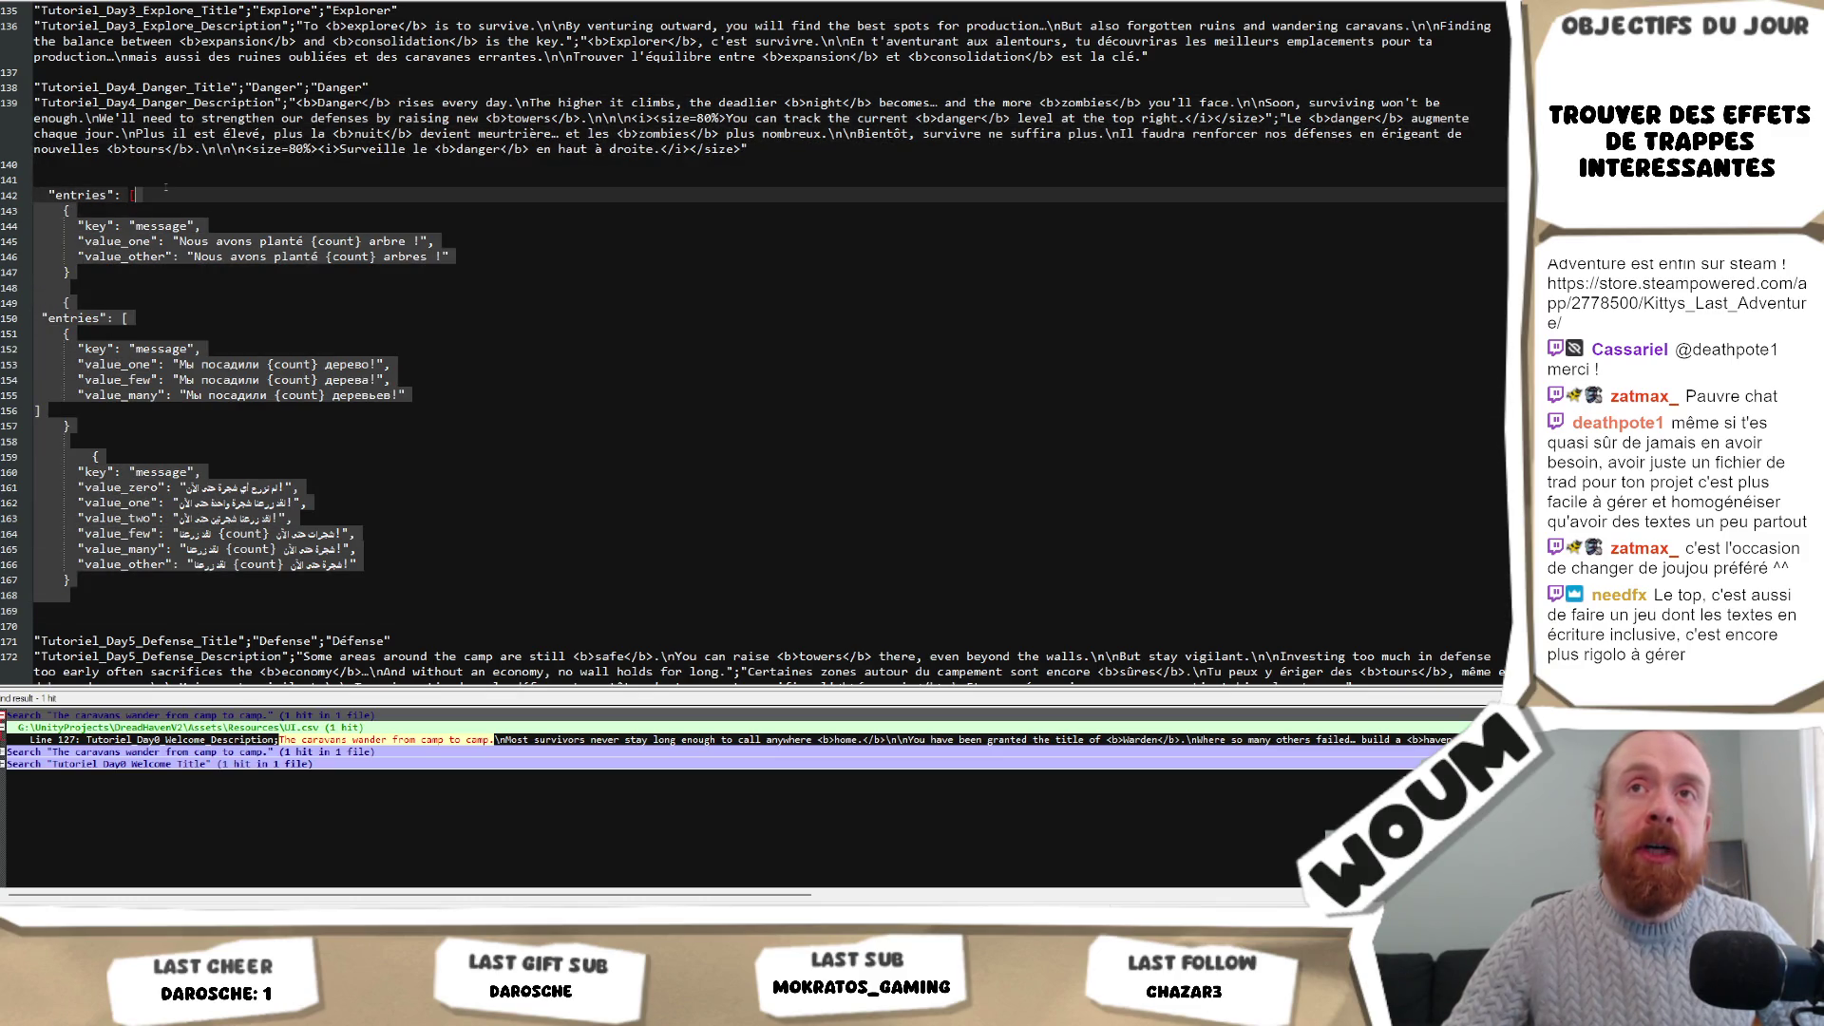
{"action": "left_click", "coordinate": [594, 381]}
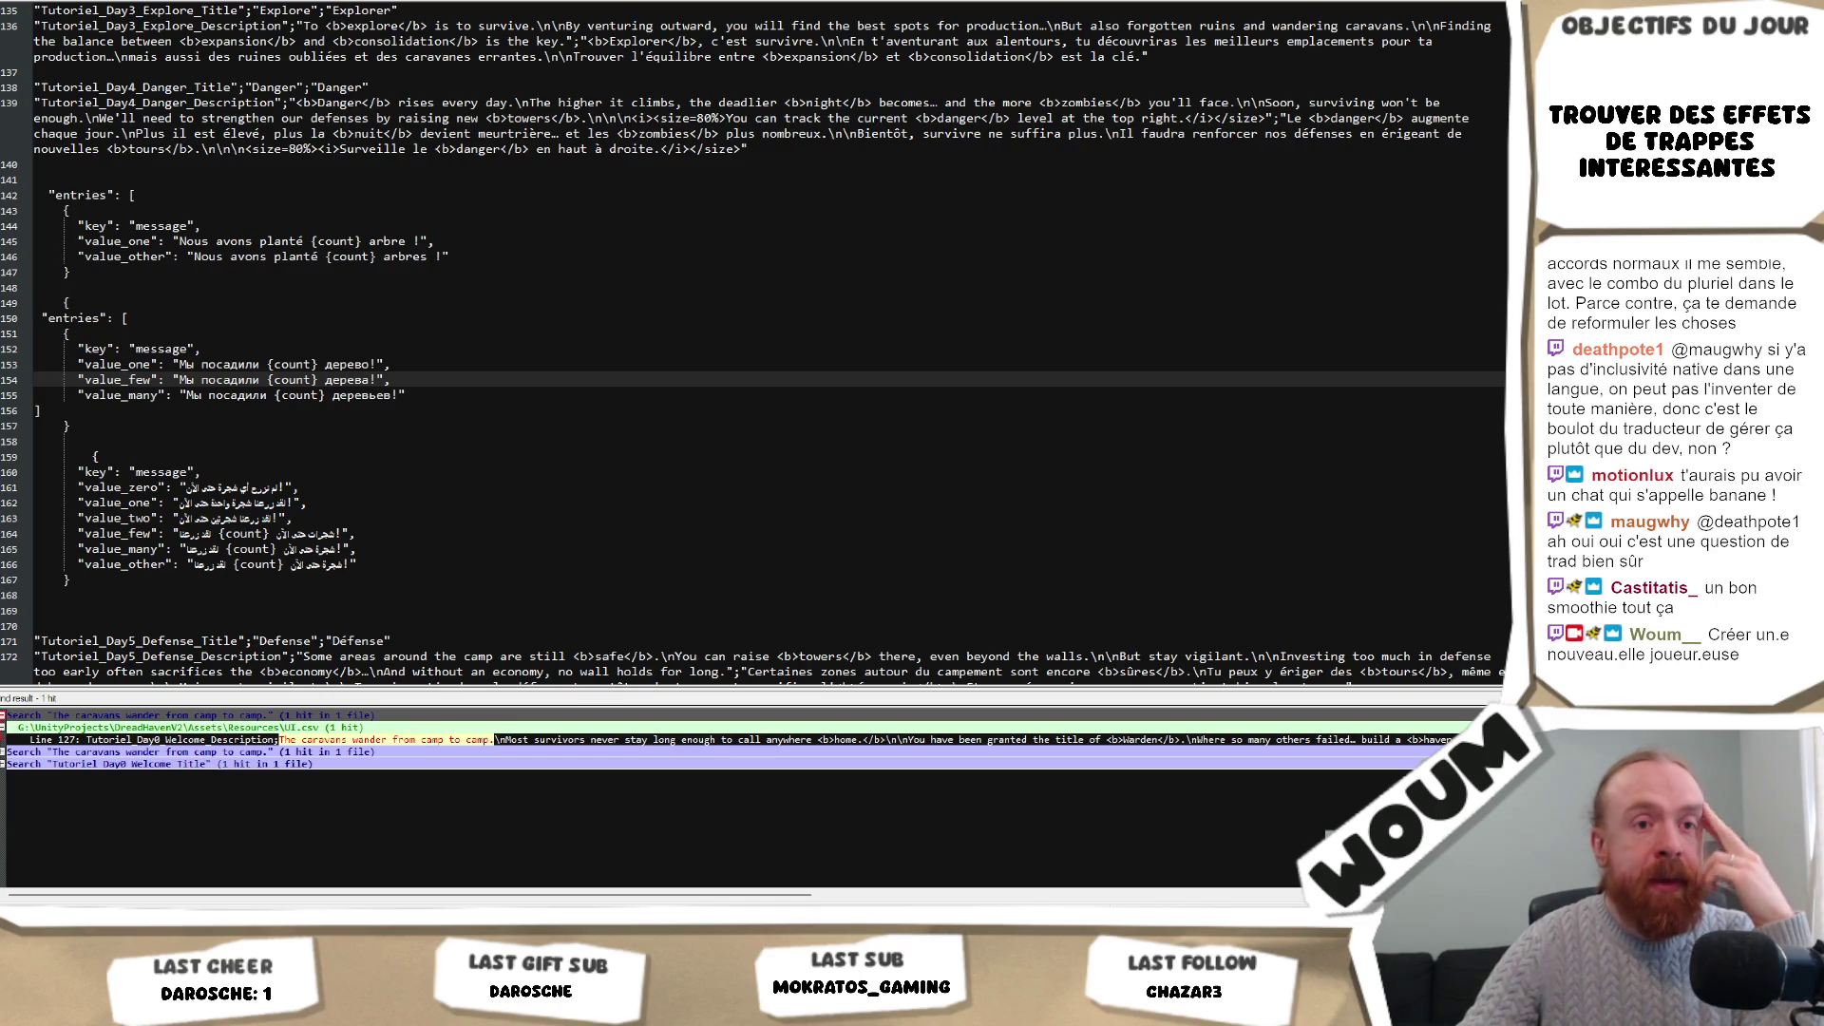
{"action": "left_click", "coordinate": [401, 426]}
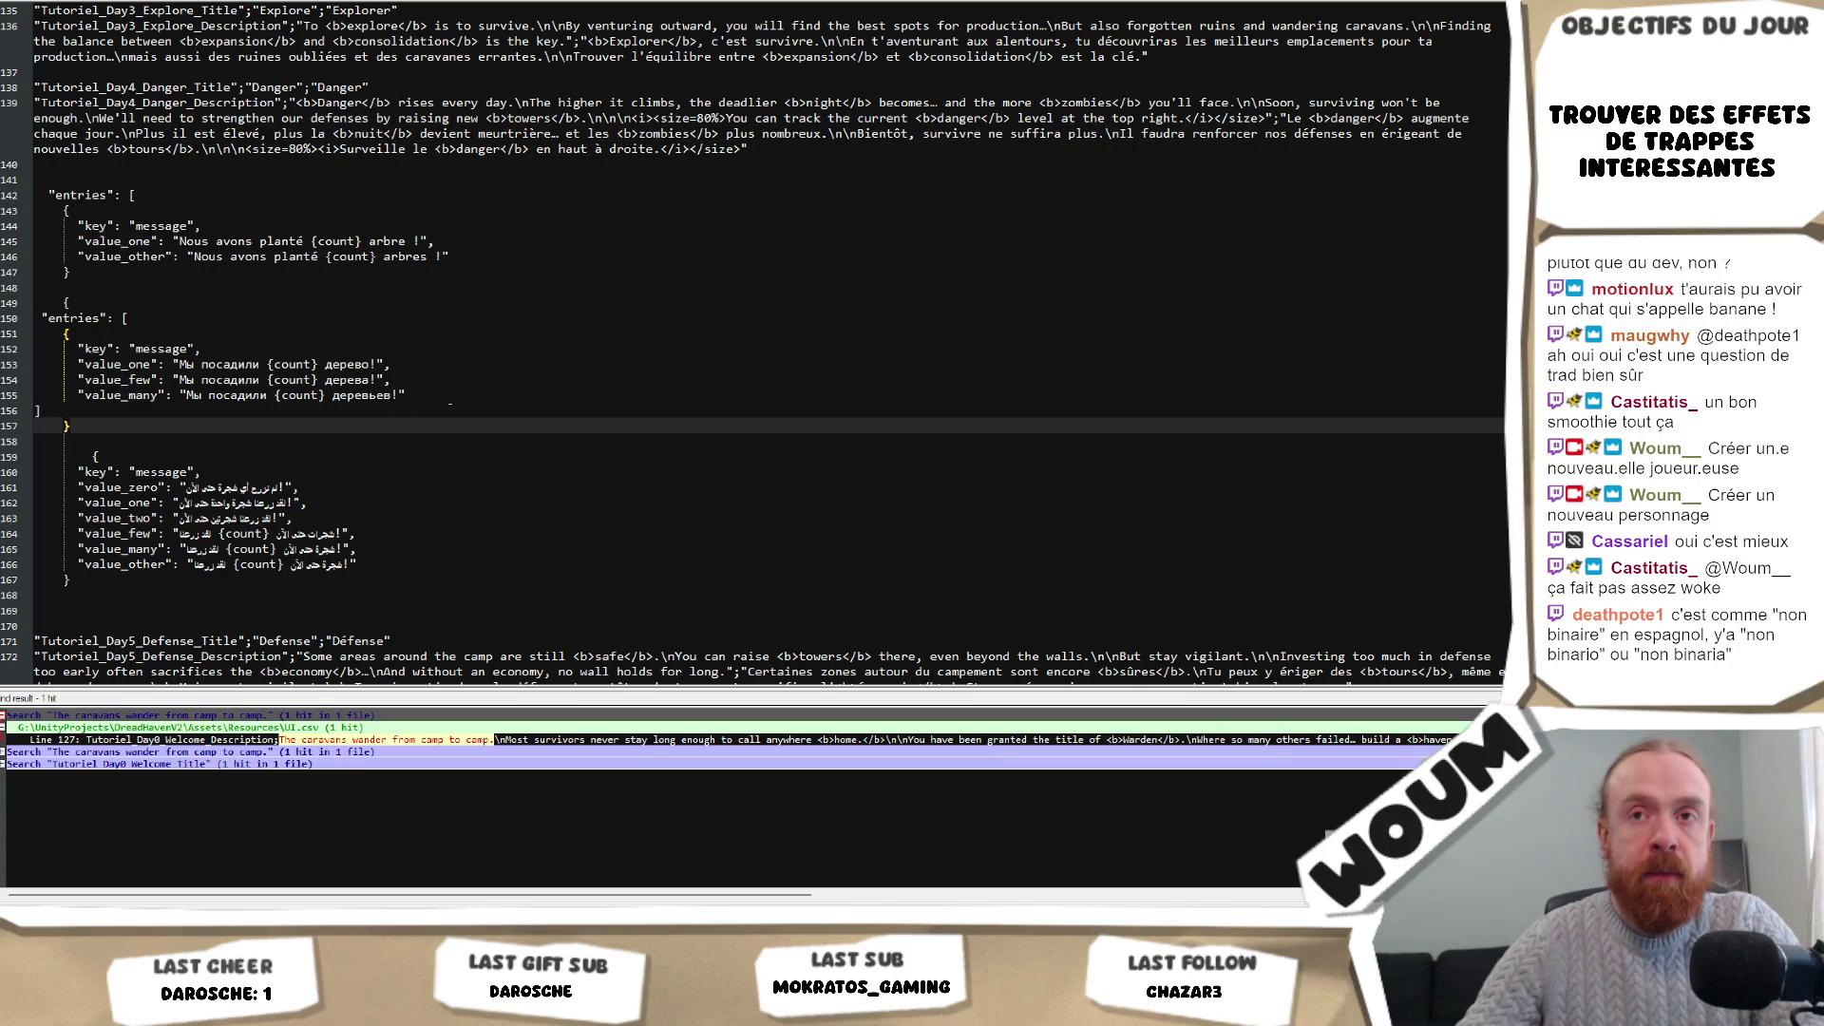
{"action": "left_click", "coordinate": [451, 406]}
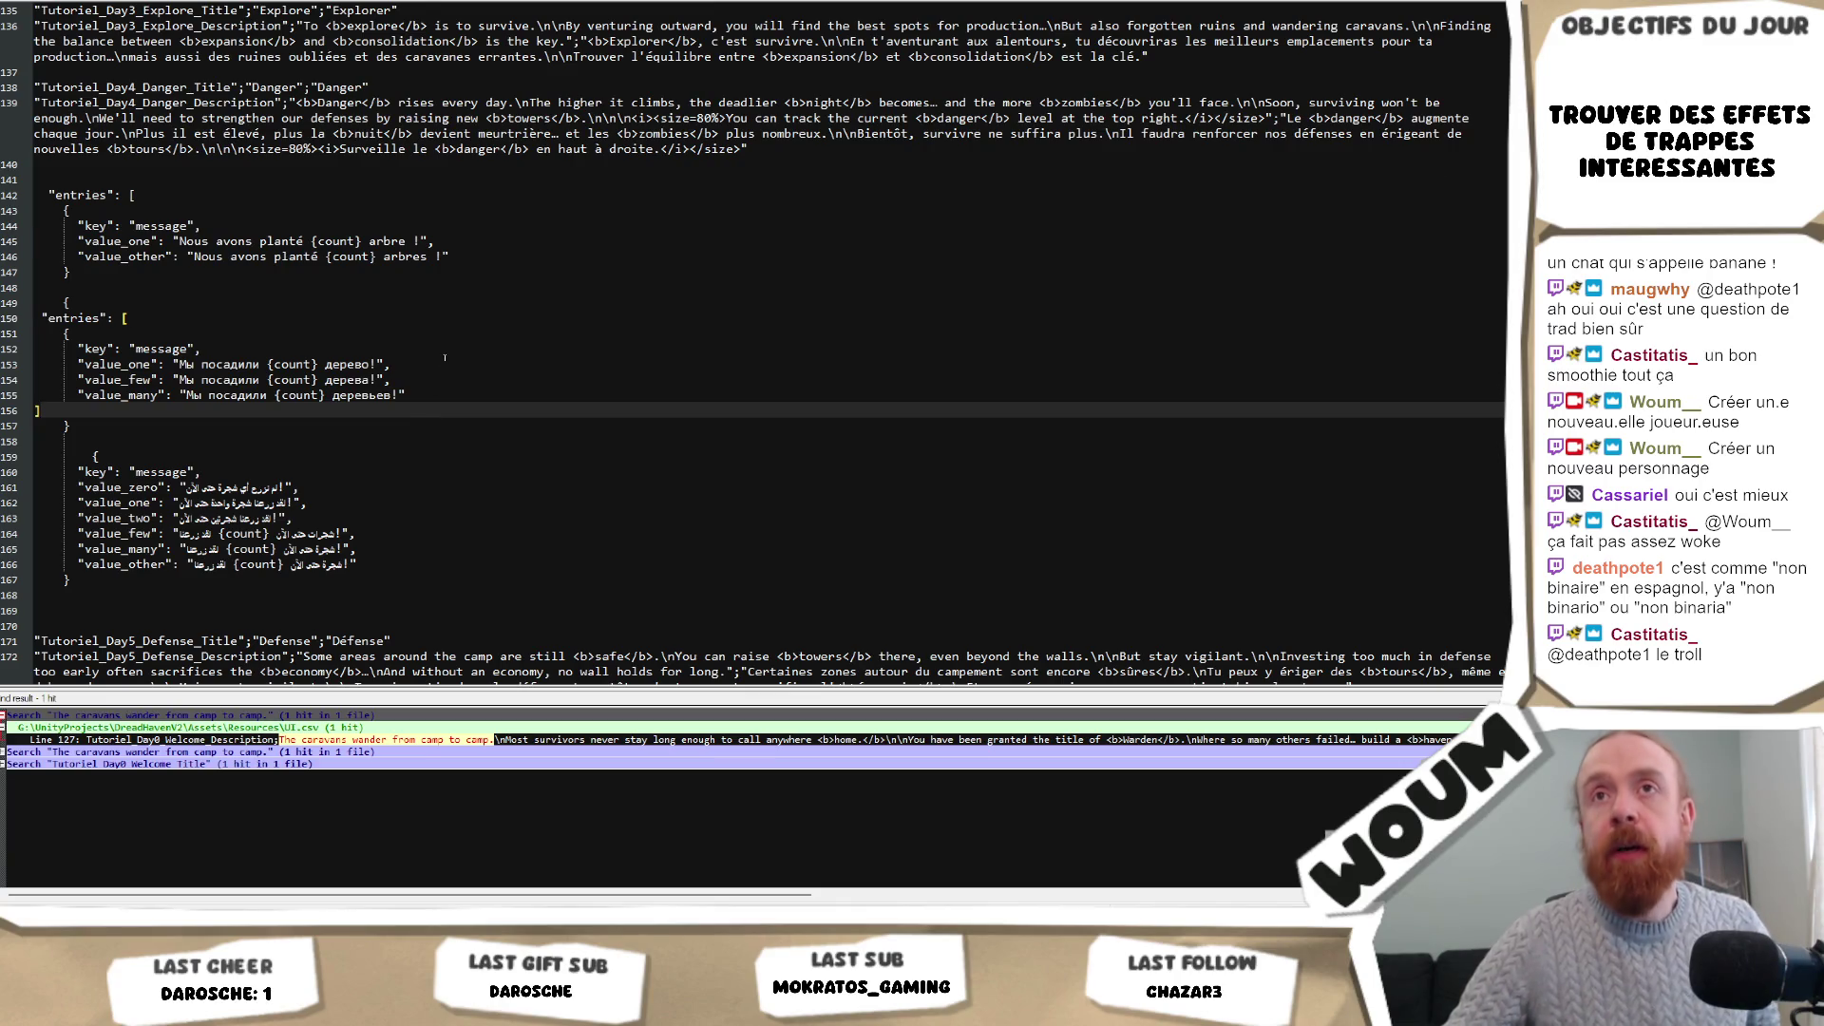
{"action": "scroll", "coordinate": [444, 357], "scroll_direction": "up", "scroll_amount": 2}
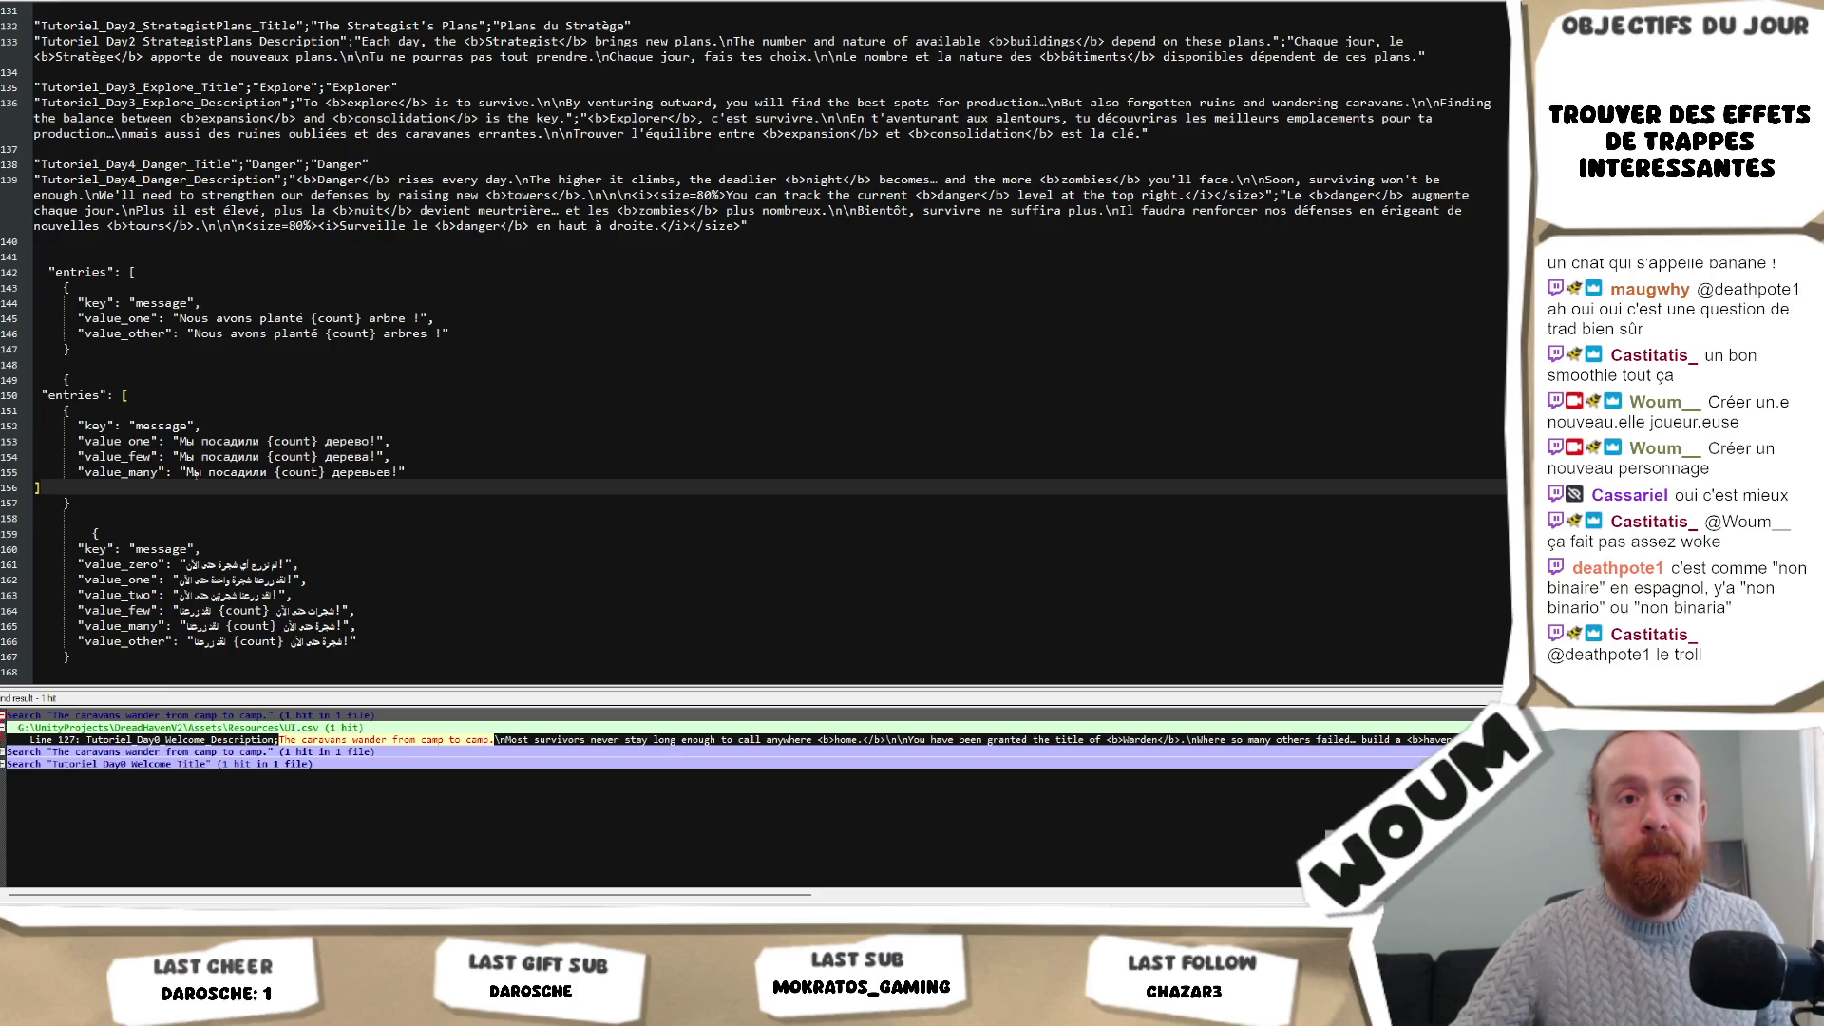
{"action": "mouse_move", "coordinate": [118, 504]}
{"action": "left_mouse_down"}
{"action": "mouse_move", "coordinate": [42, 380]}
{"action": "mouse_move", "coordinate": [38, 395]}
{"action": "left_mouse_up"}
{"action": "left_click", "coordinate": [152, 481]}
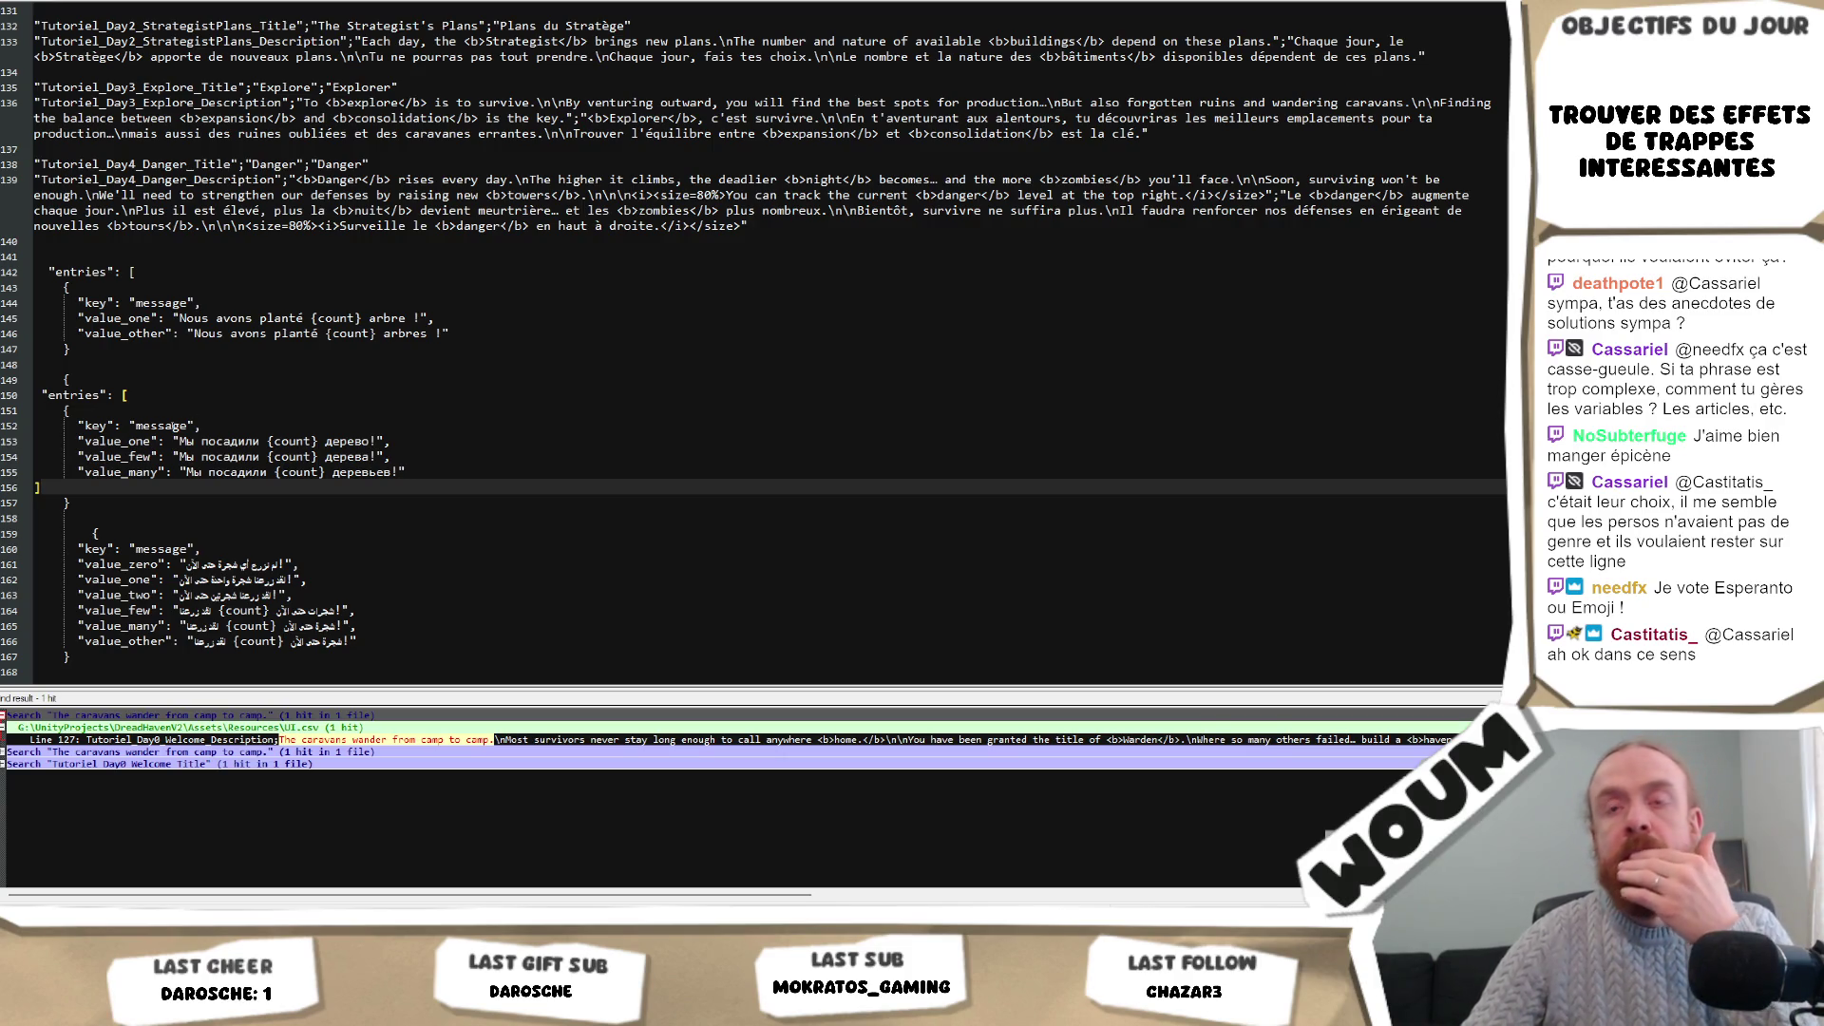
{"action": "left_click", "coordinate": [115, 440]}
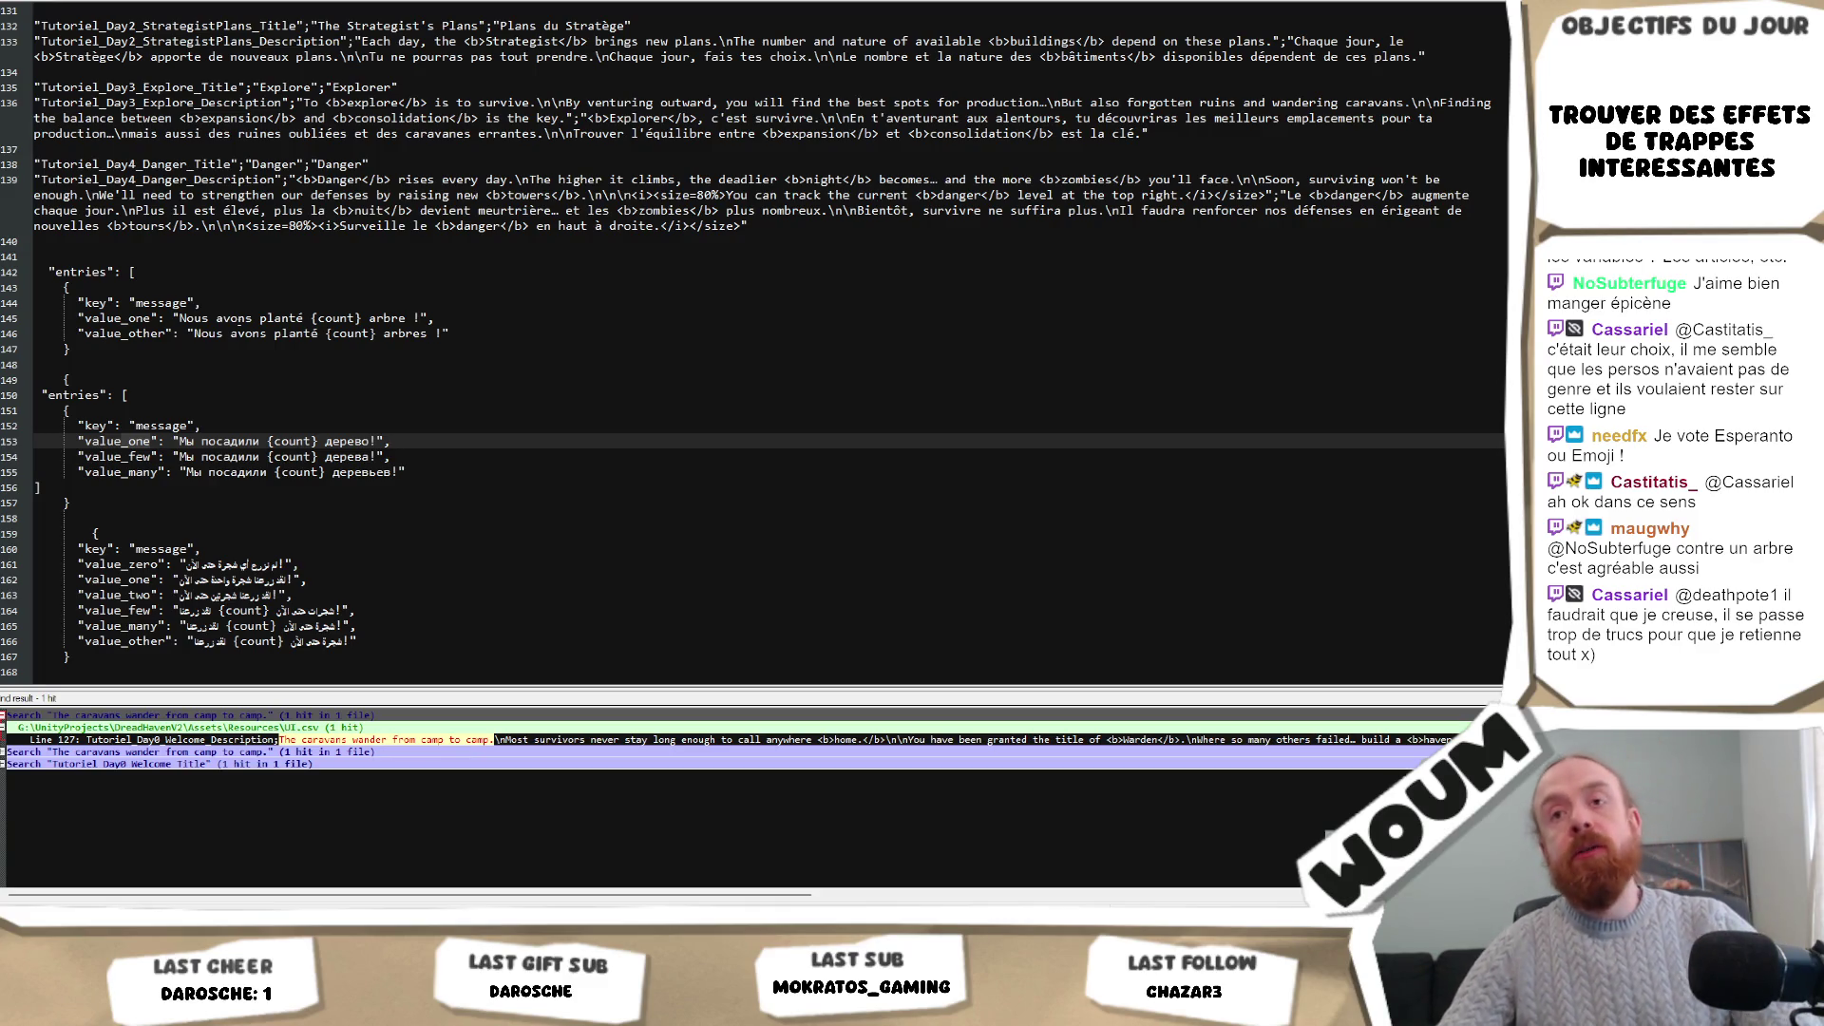
{"action": "left_click", "coordinate": [261, 333]}
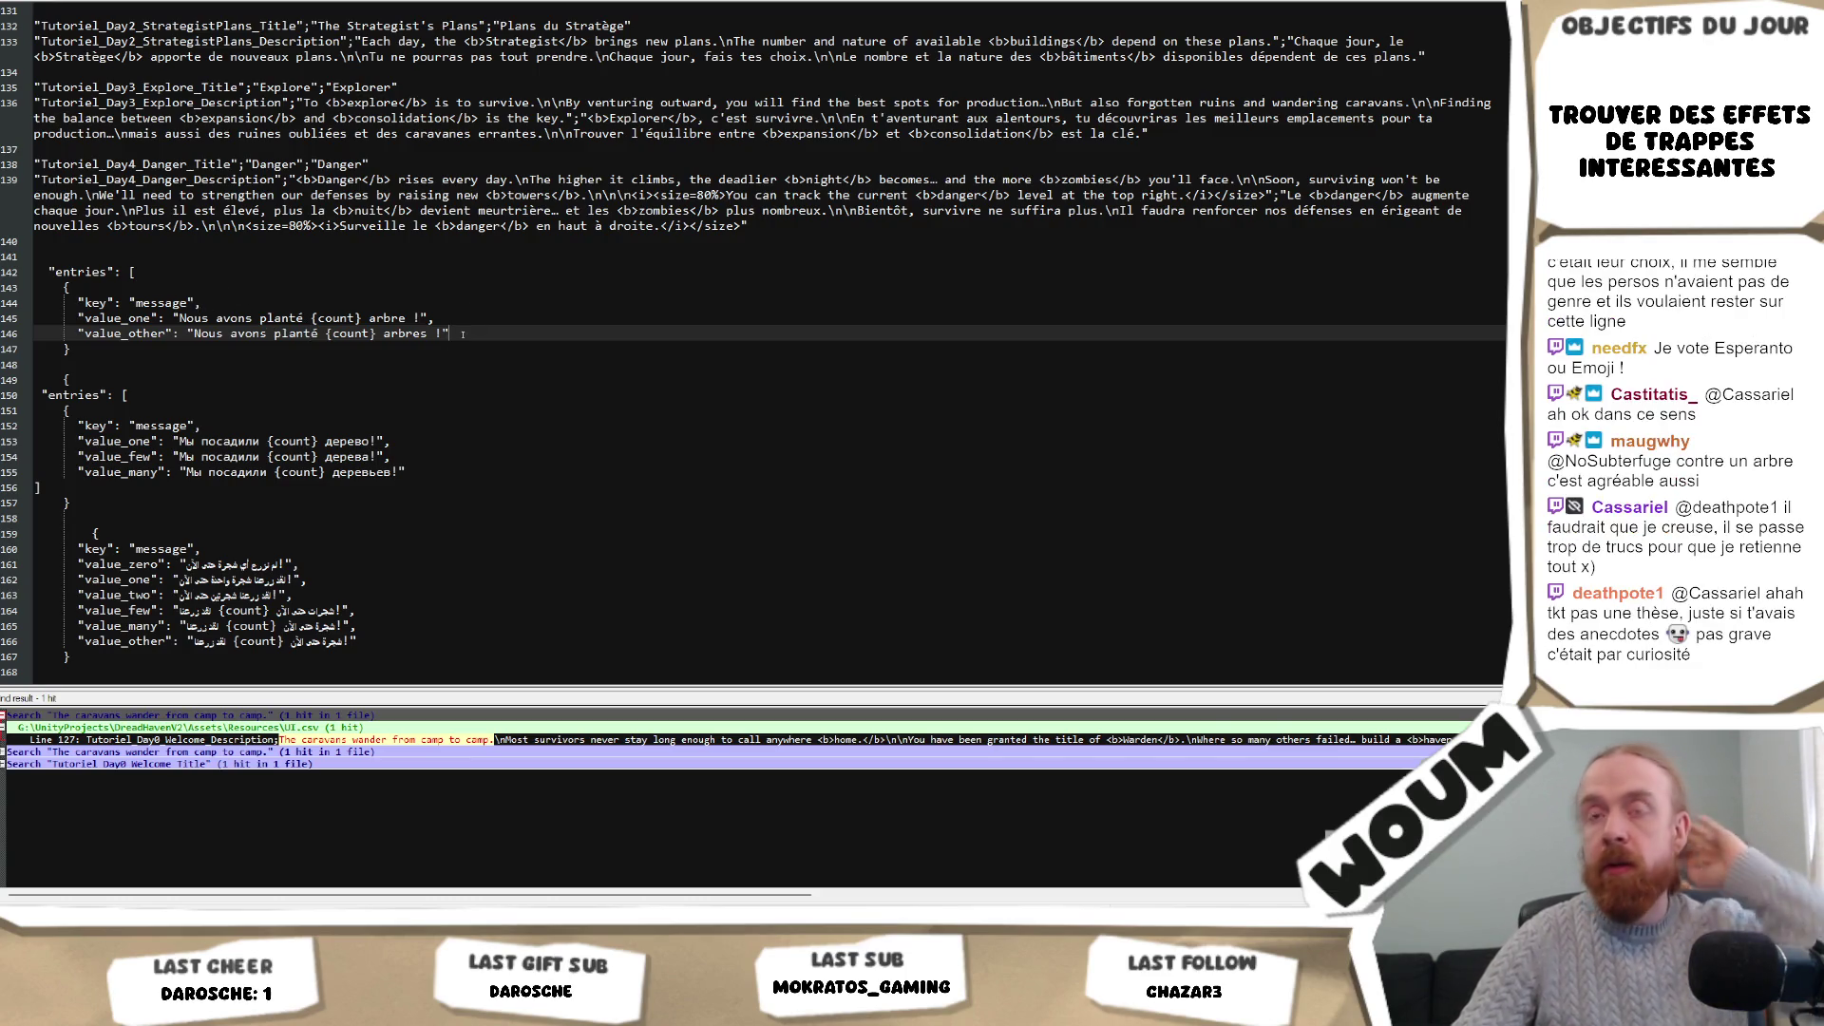
{"action": "left_click", "coordinate": [459, 297]}
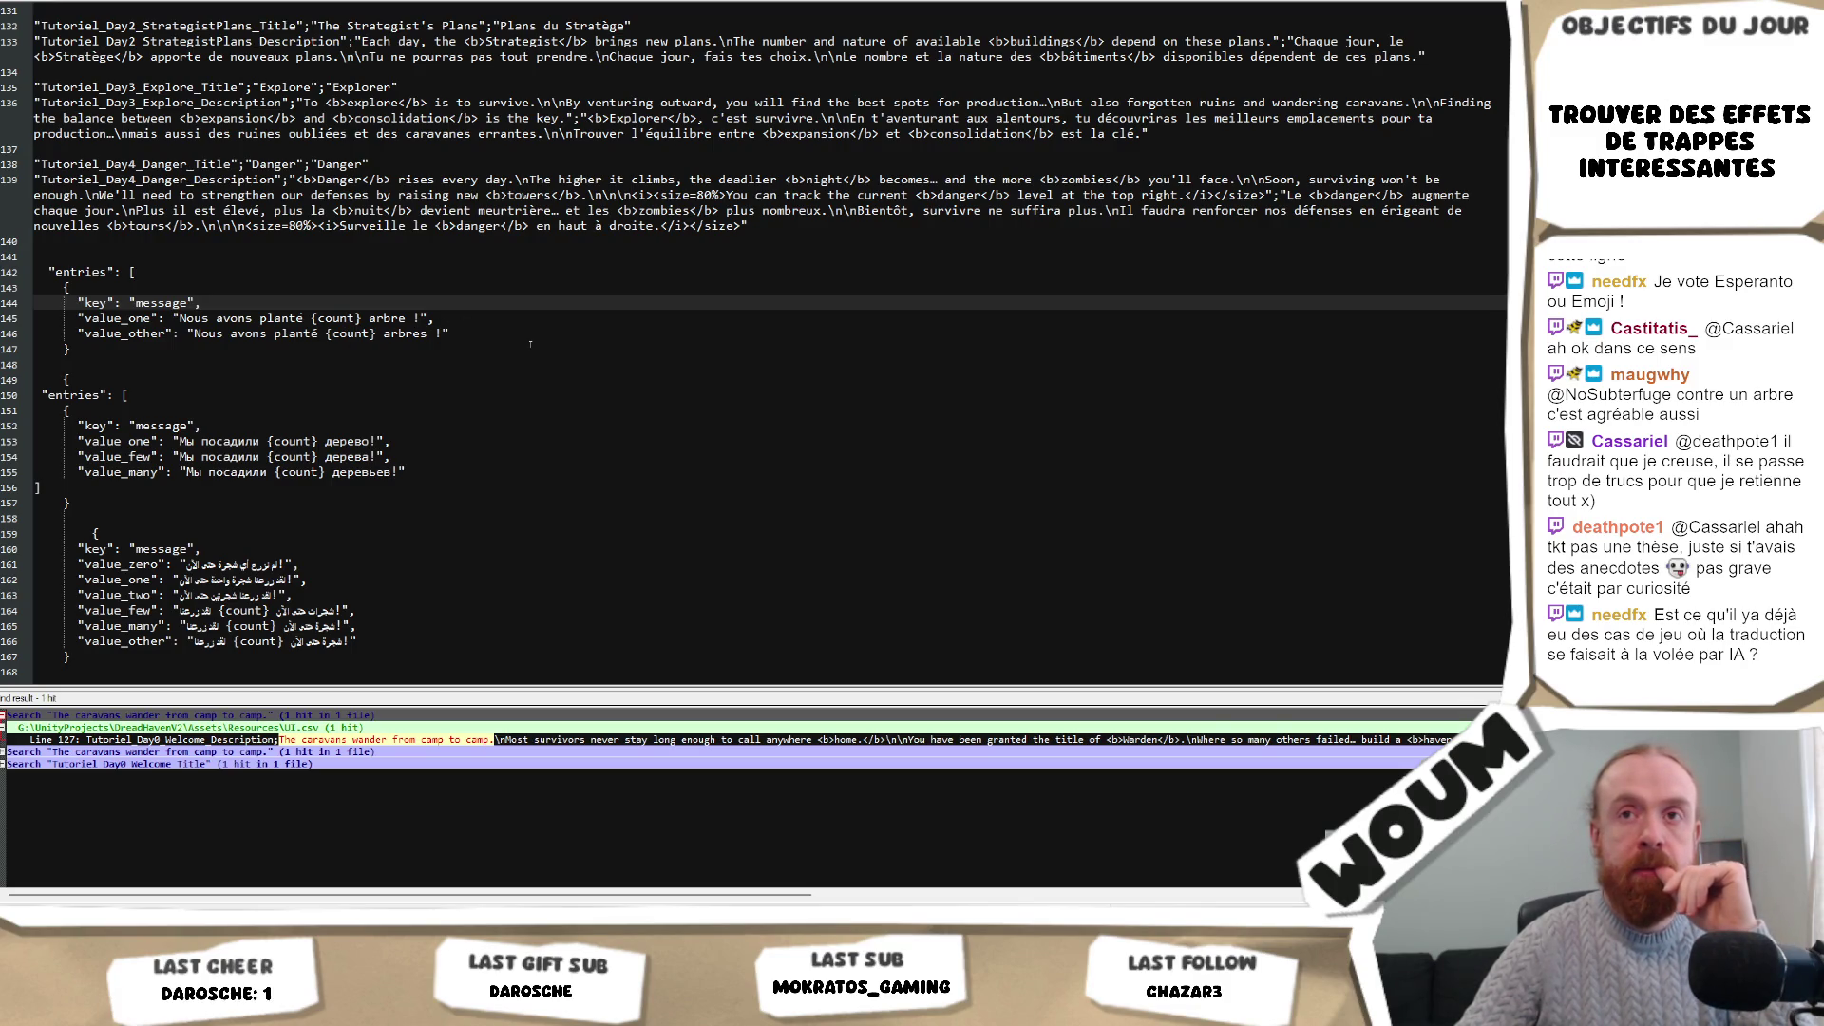
Review the French value_one/value_other lines and the six Arabic plural value lines.
{"action": "left_click_drag", "start_coordinate": [530, 344], "coordinate": [202, 302]}
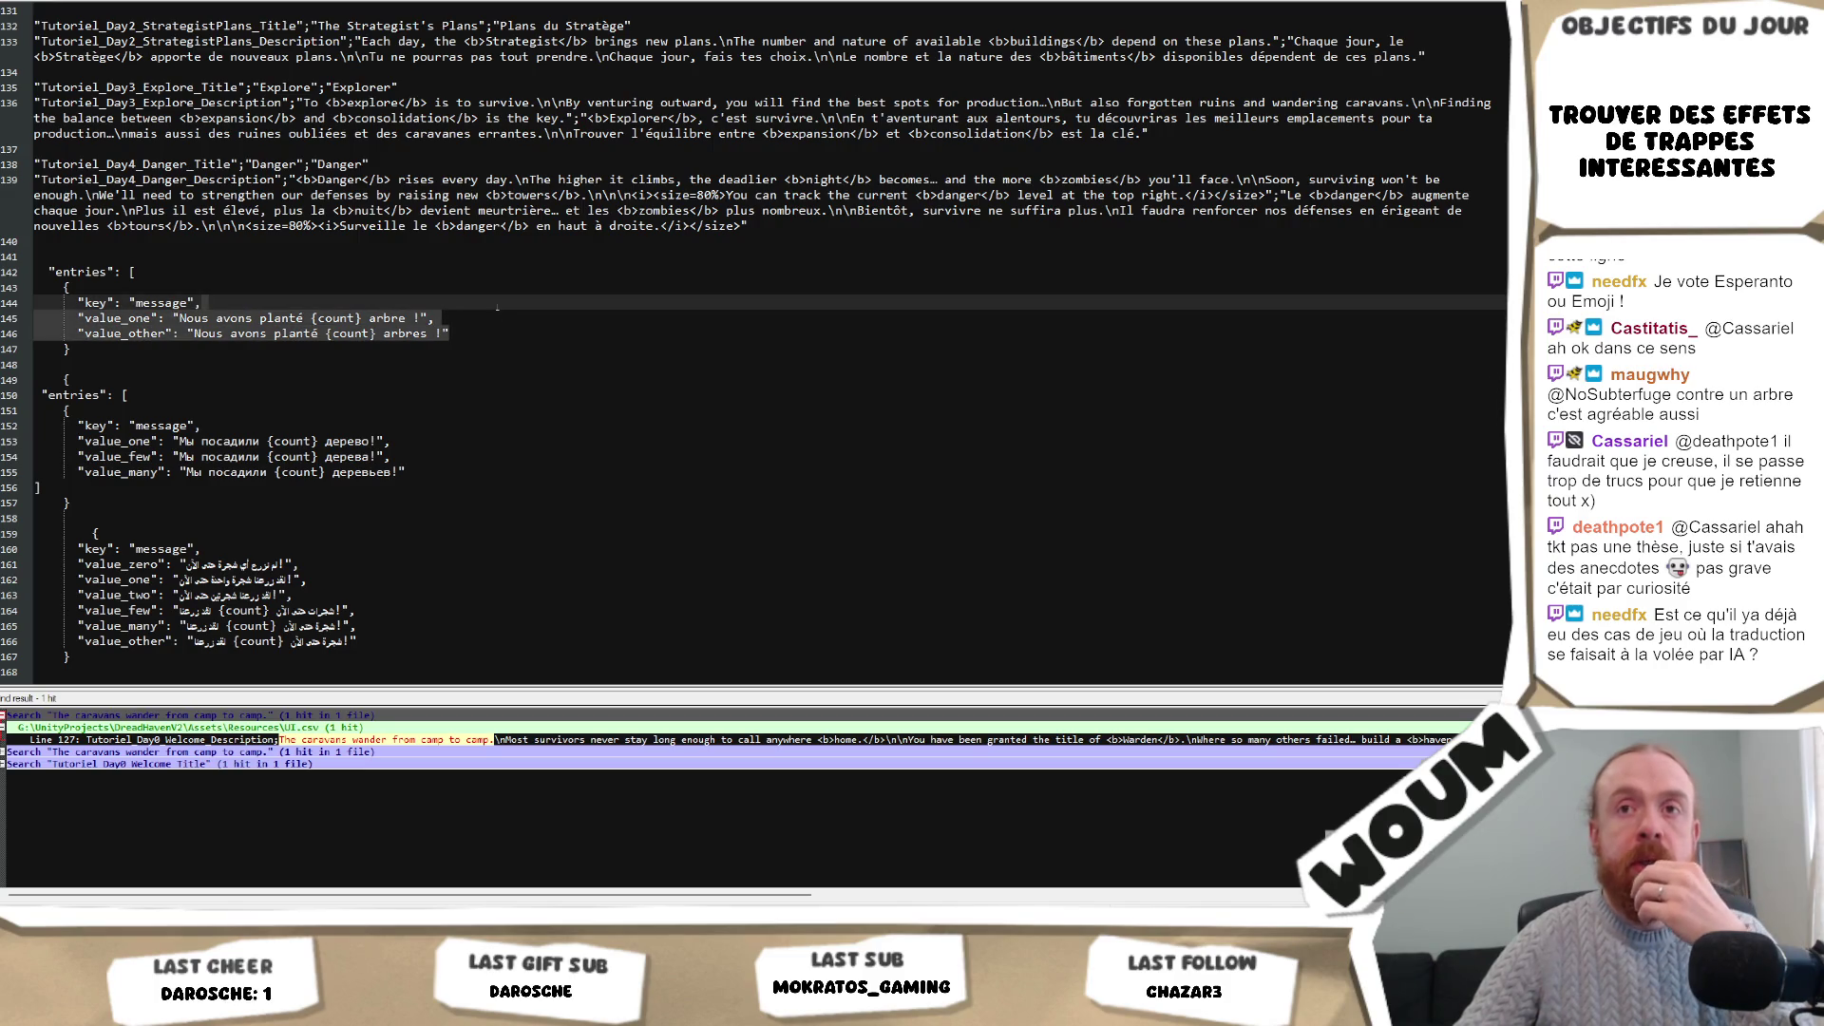
{"action": "scroll", "coordinate": [444, 455], "scroll_direction": "down", "scroll_amount": 2}
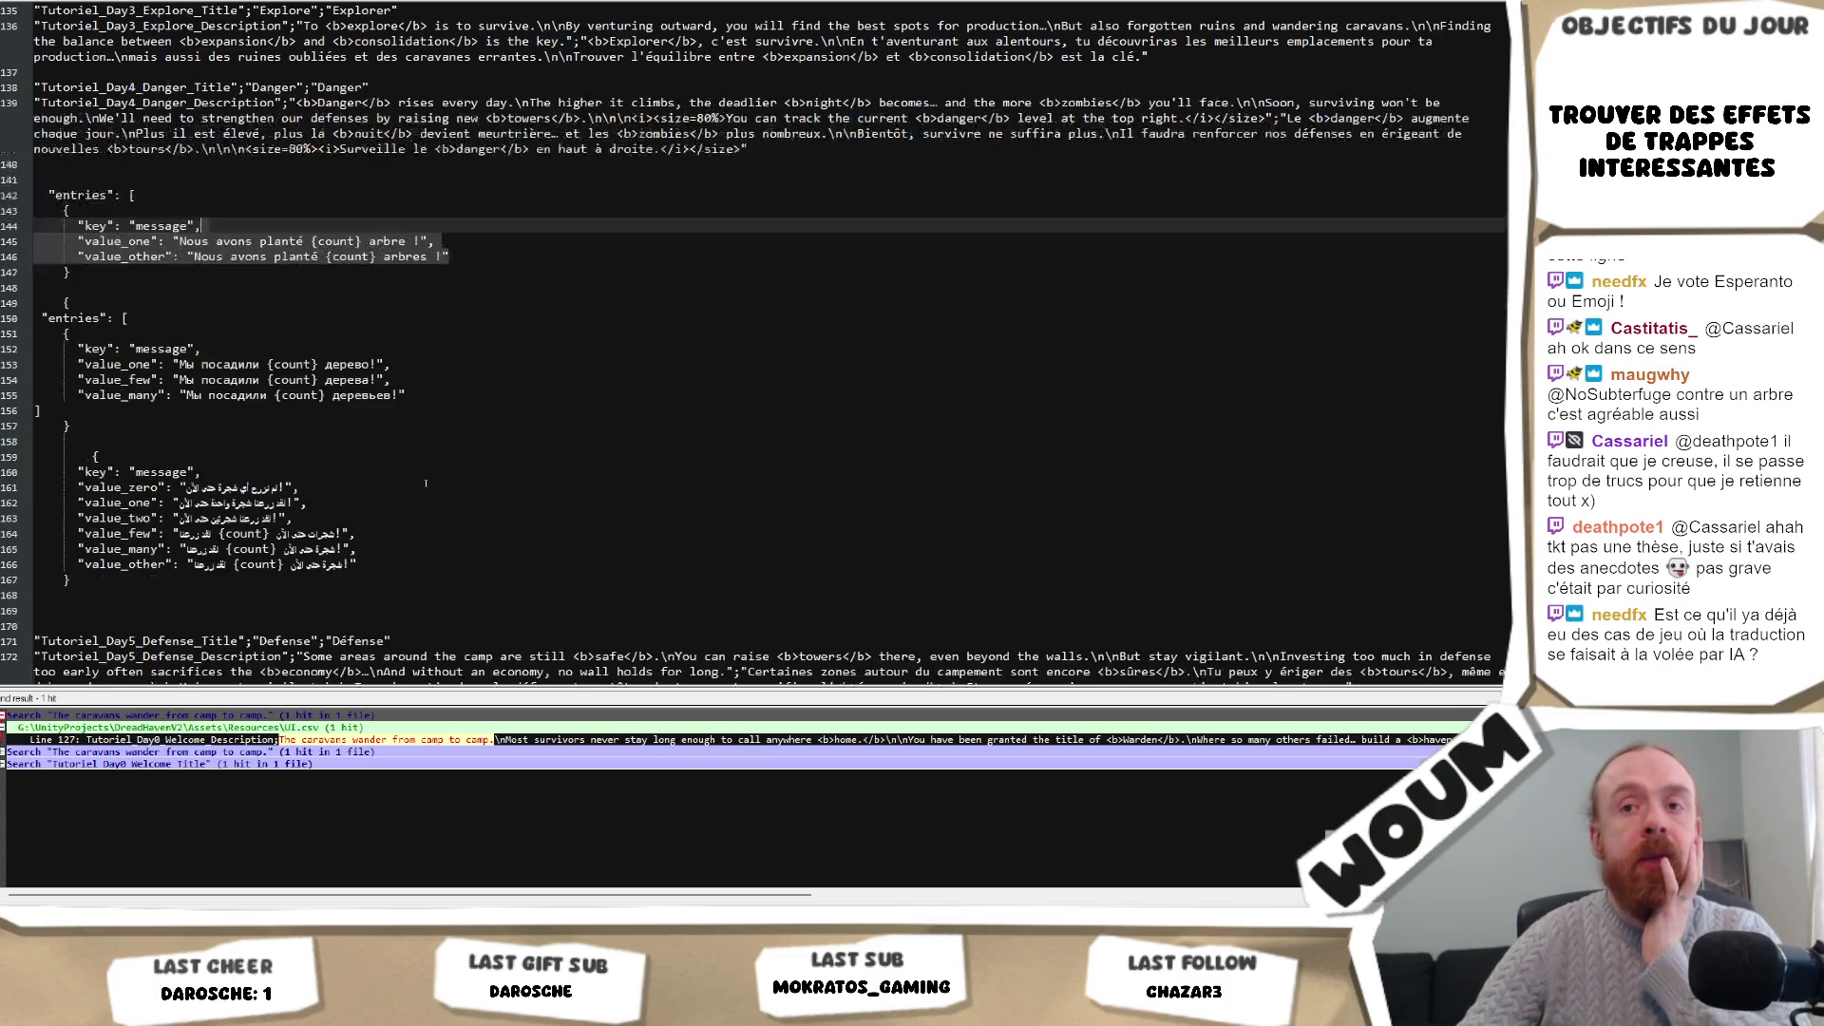
{"action": "left_click_drag", "start_coordinate": [390, 564], "coordinate": [380, 474]}
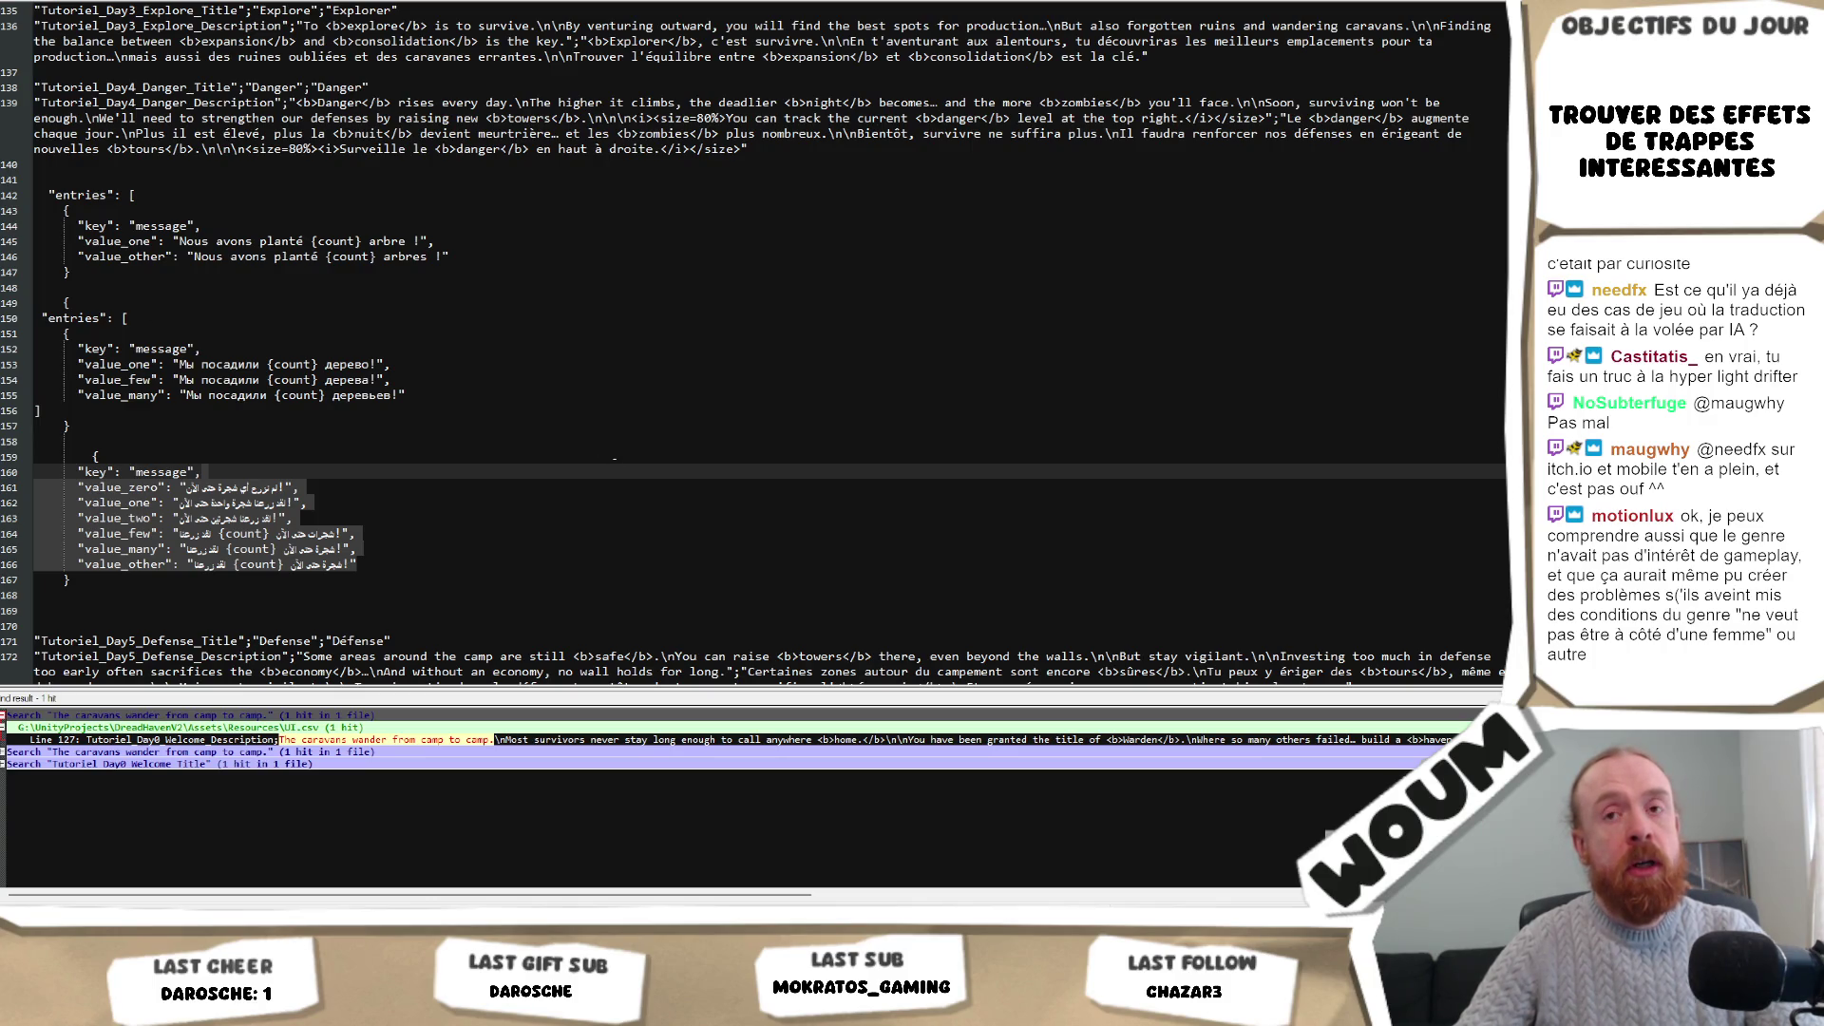
{"action": "left_click", "coordinate": [614, 459]}
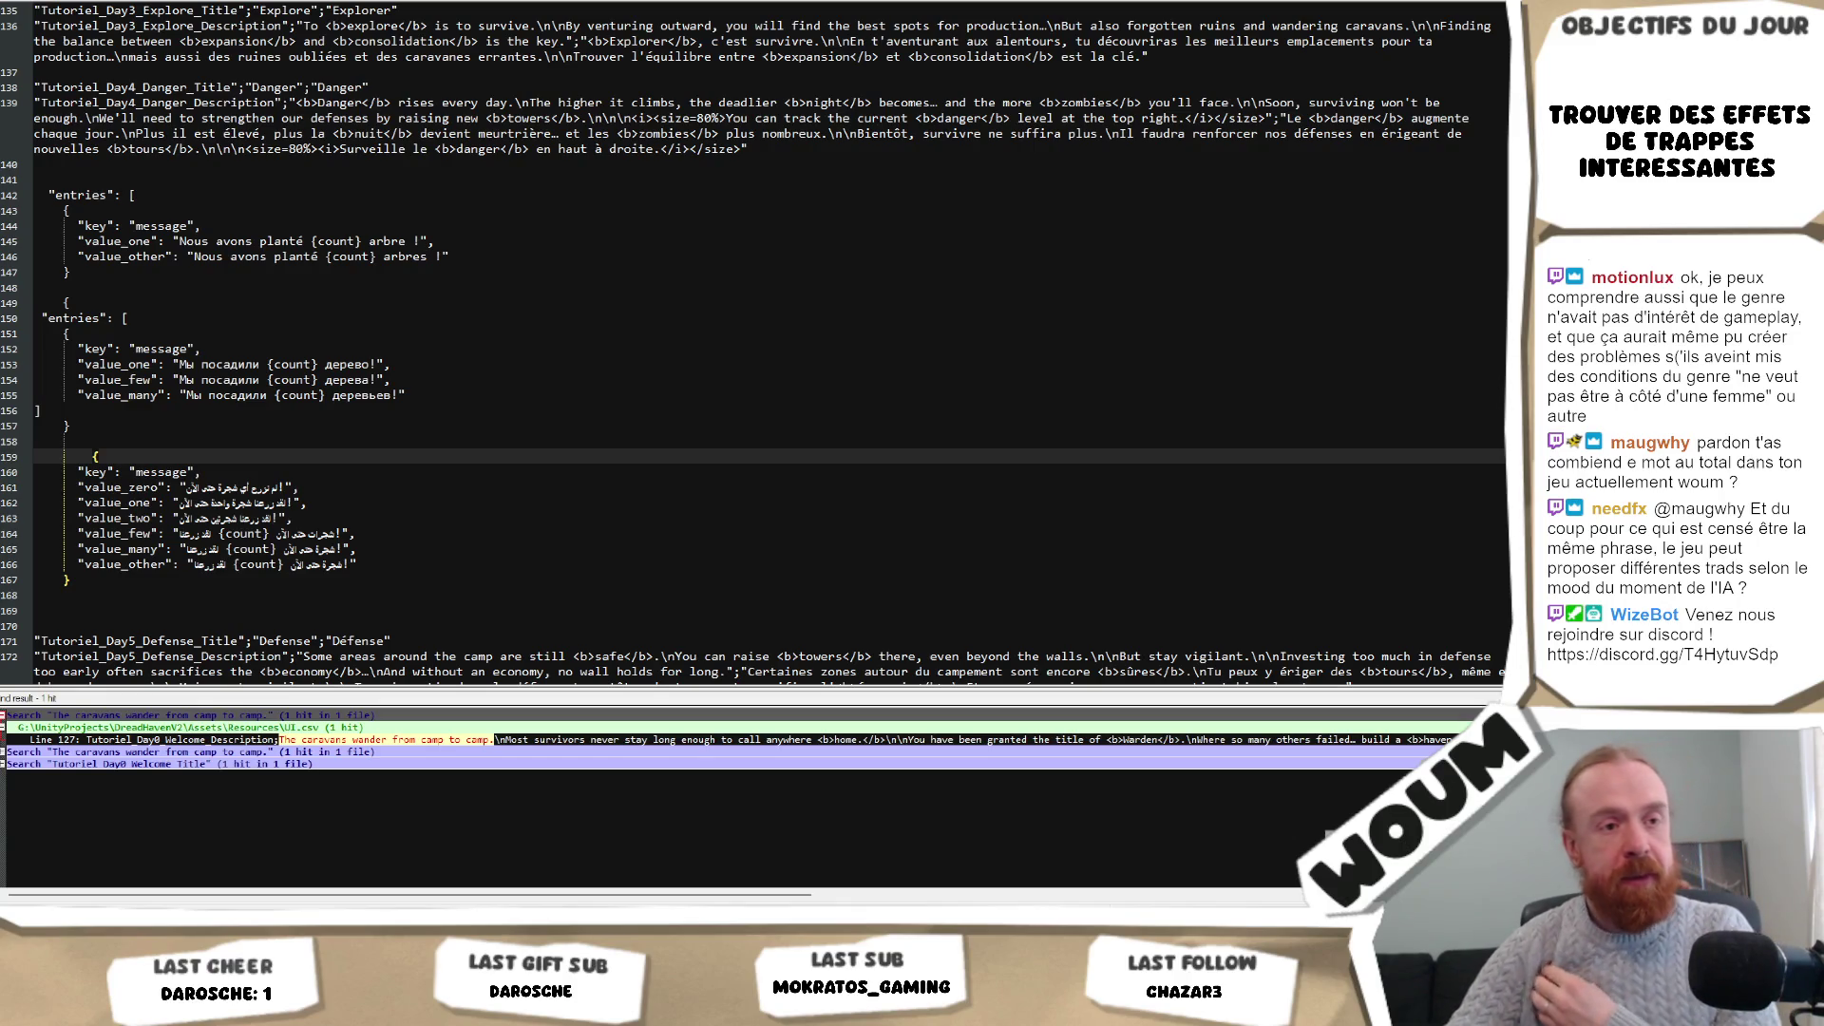
Place the insertion point just after the Russian entries block's closing bracket.
{"action": "left_click", "coordinate": [444, 364]}
{"action": "left_click", "coordinate": [413, 406]}
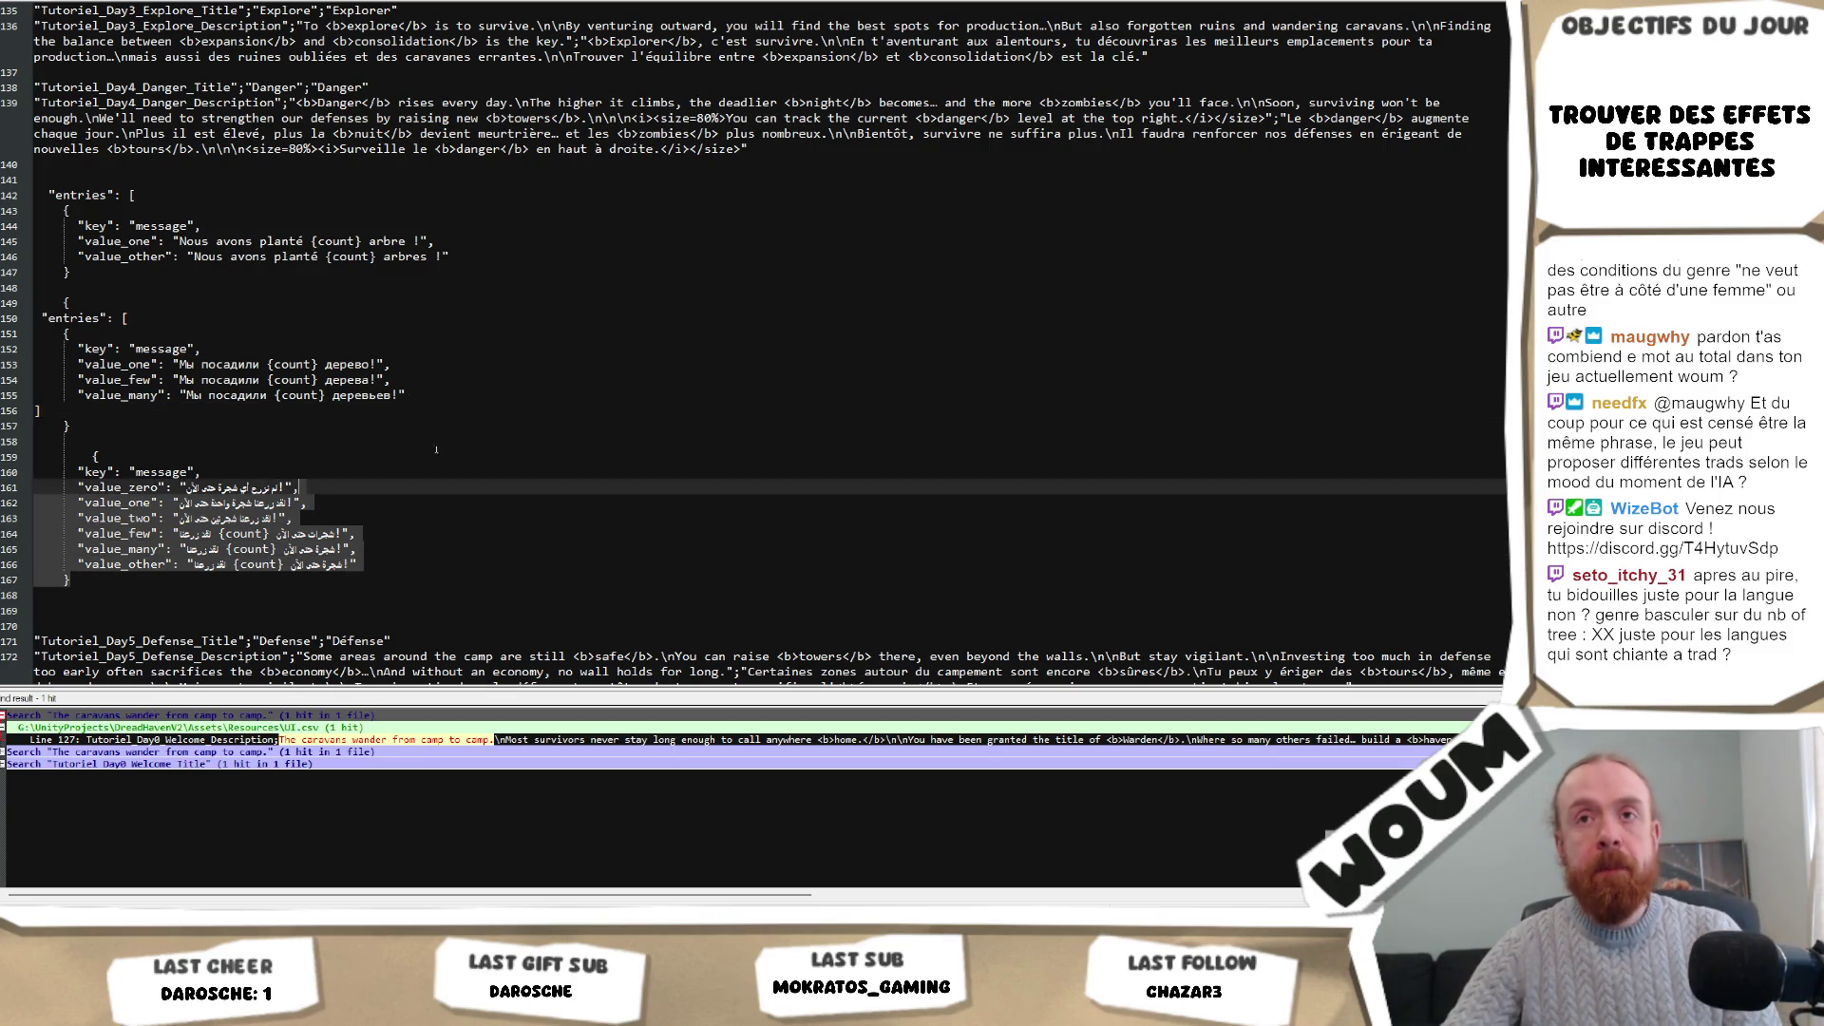
{"action": "left_click", "coordinate": [407, 395]}
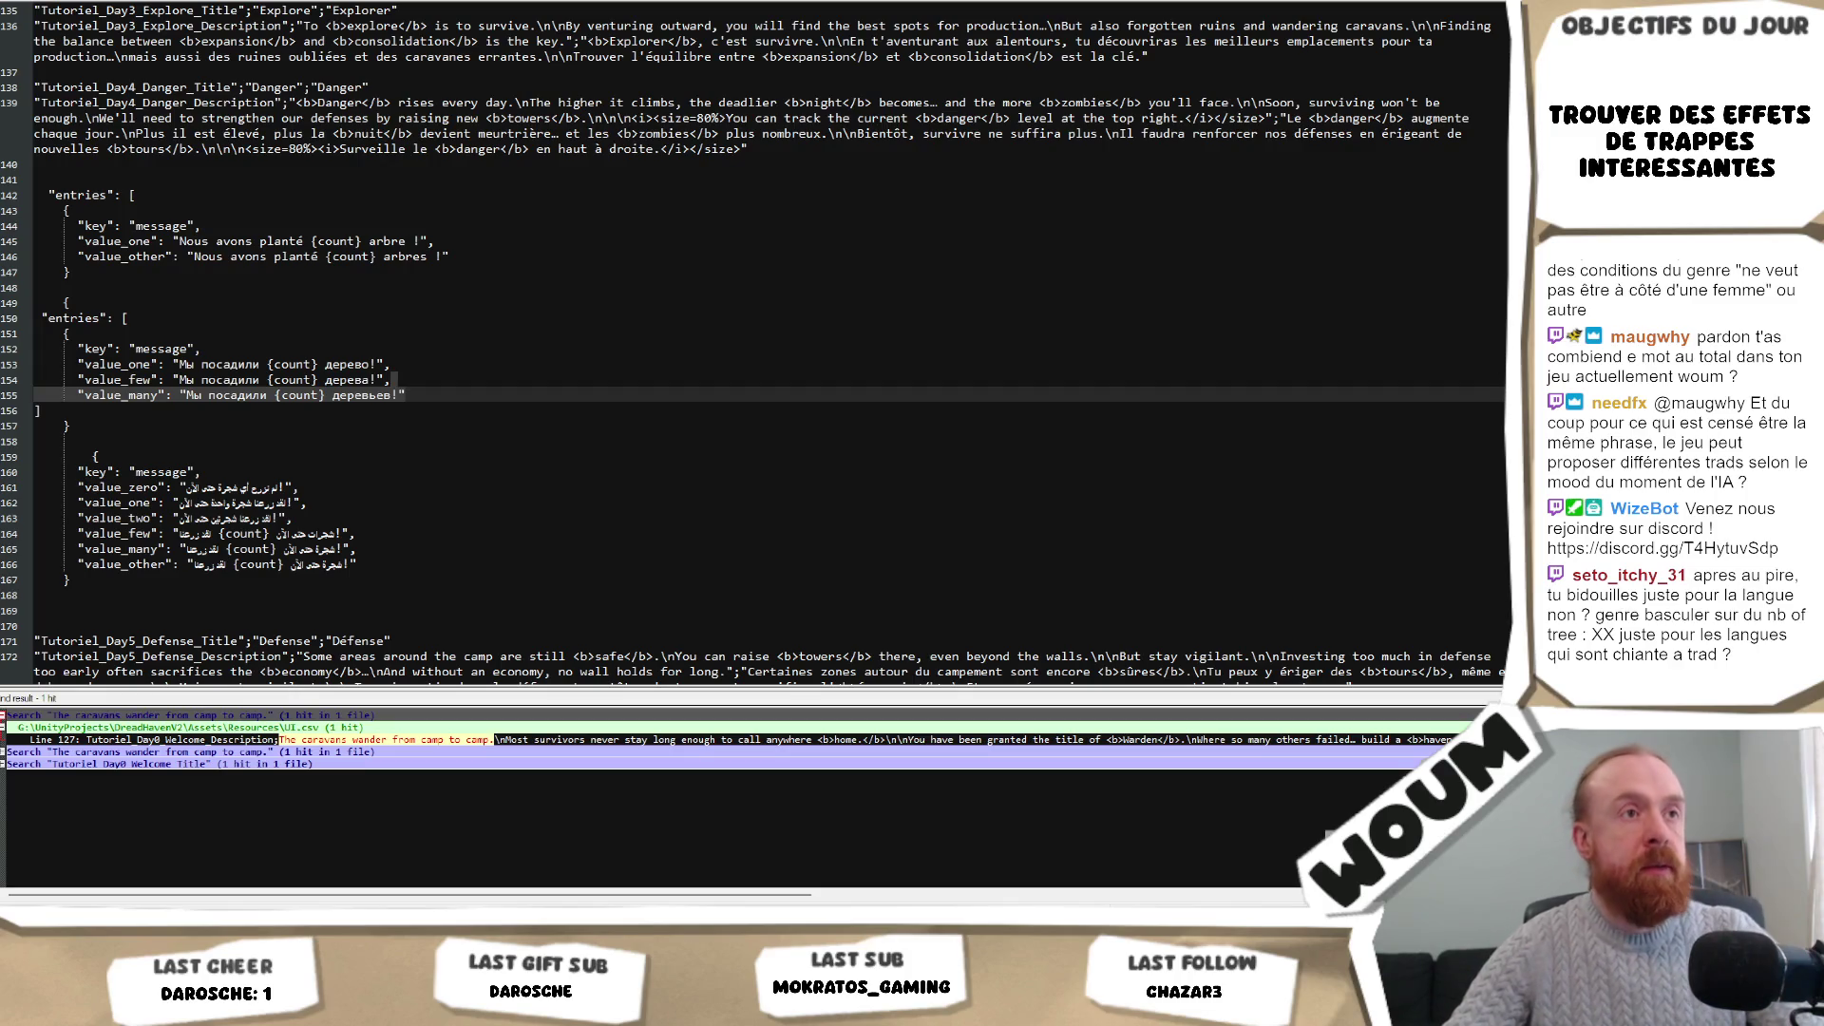
{"action": "left_click", "coordinate": [433, 408]}
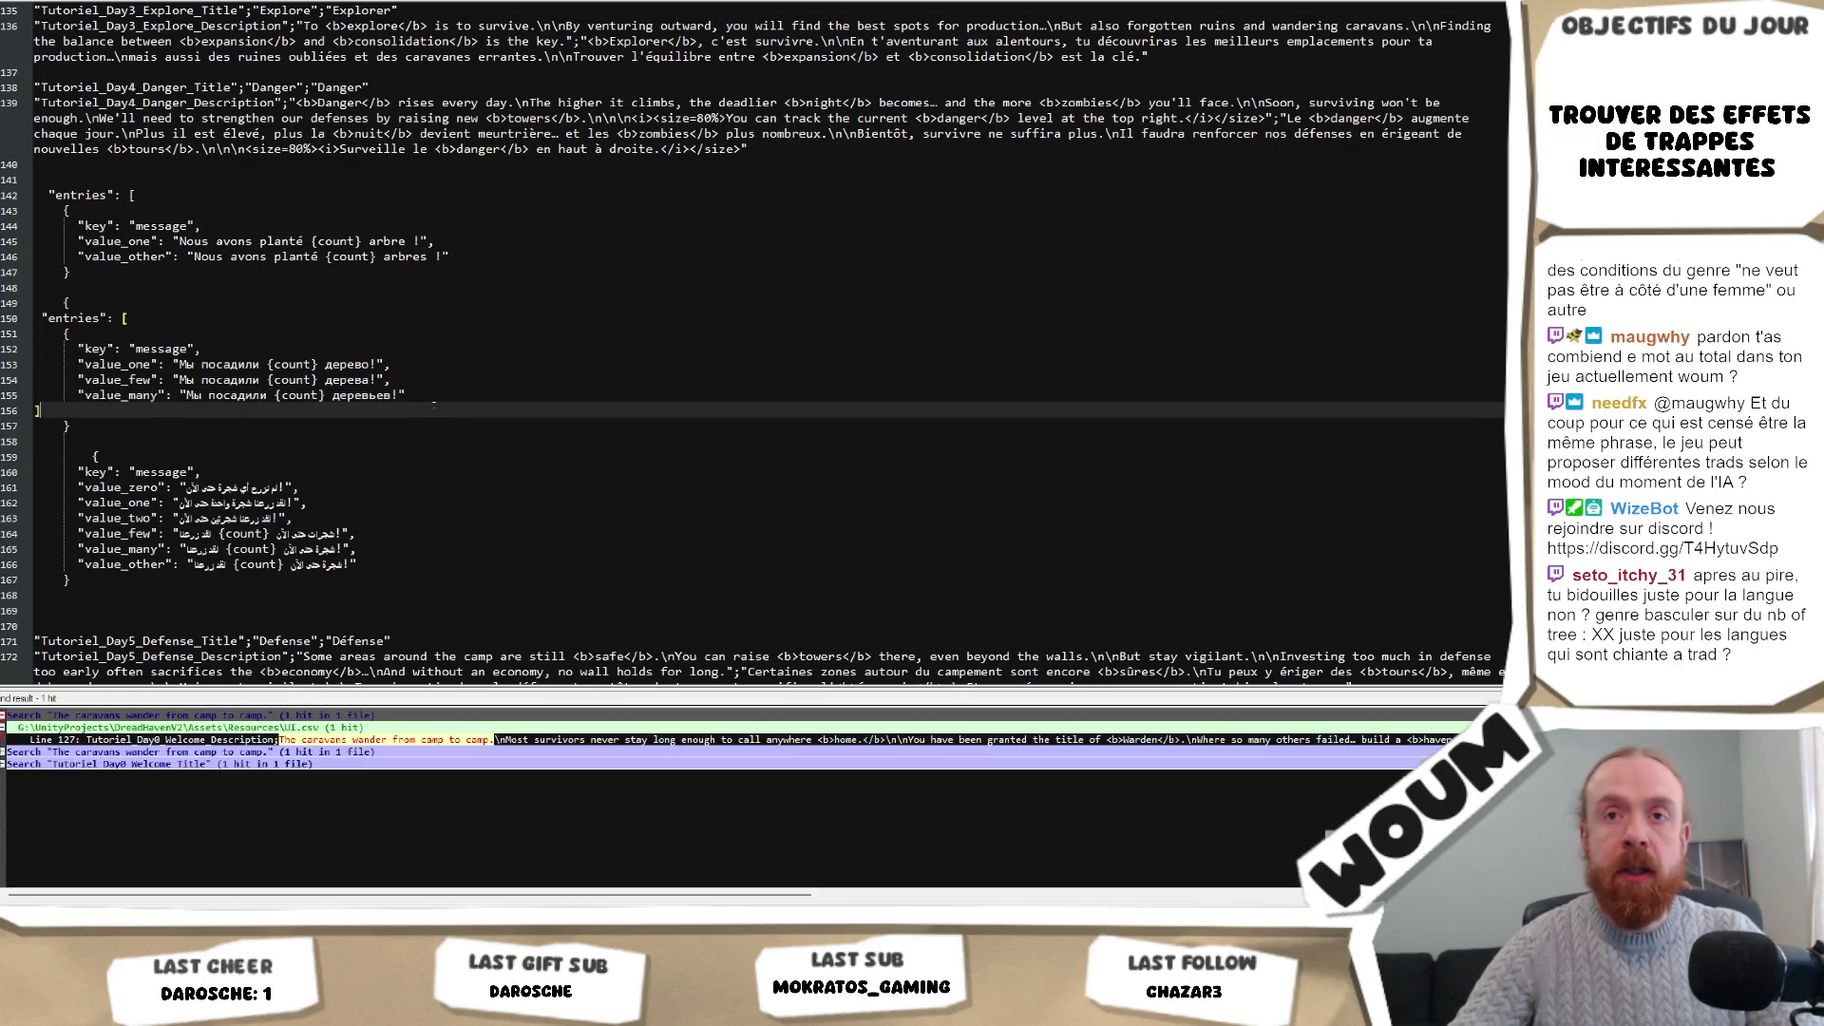
Paste the GetValue switch function on a new line below the Russian entries.
{"action": "key", "text": "Return"}
{"action": "key", "text": "Return"}
{"action": "key", "text": "Return"}
{"action": "type", "text": "string GetValue(Entry entry, string category) {     switch (category)     {         case \"zero\": return entry.value_zero;         case \"one\": return entry.value_one;         case \"two\": return entry.value_two;         case \"few\": return entry.value_few;         case \"many\": return entry.value_many;         default: return entry.value_other;     } }"}
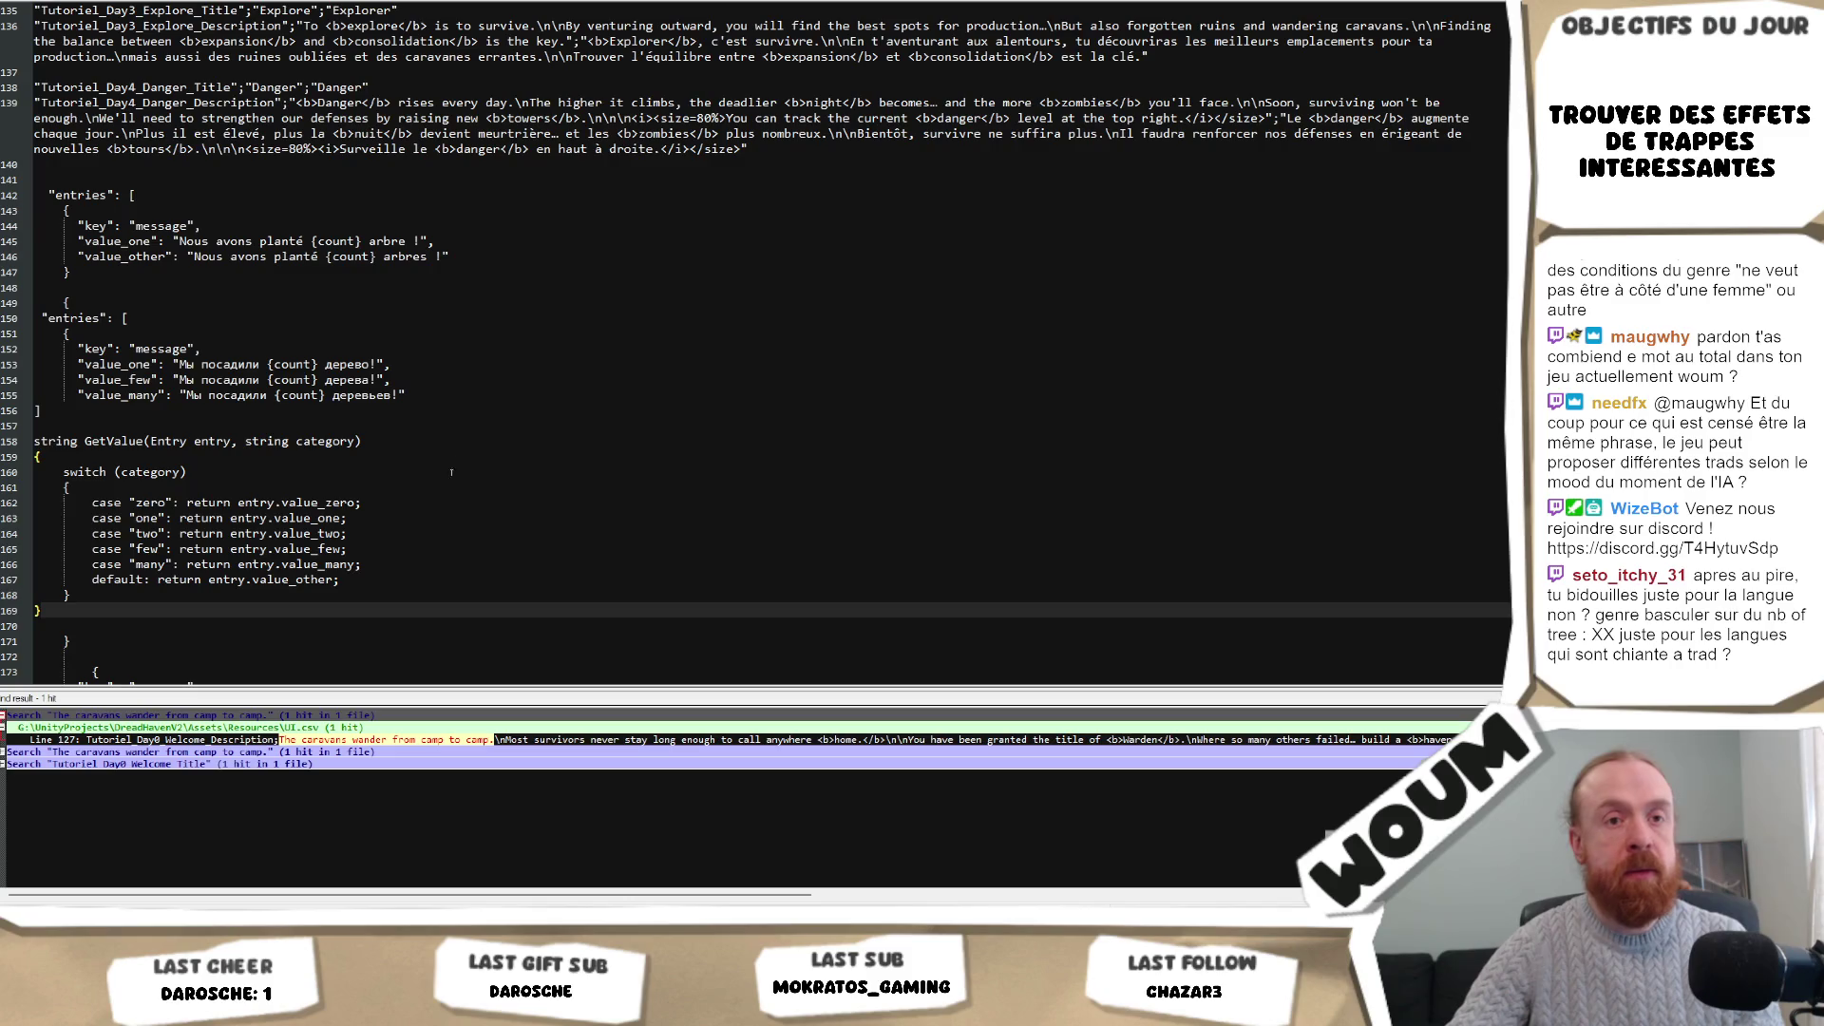
{"action": "left_click", "coordinate": [408, 562]}
Add a placeholder case "bdsdlk" returning entry.value_ after the few case.
{"action": "left_click", "coordinate": [399, 549]}
{"action": "key", "text": "Return"}
{"action": "type", "text": "case \""}
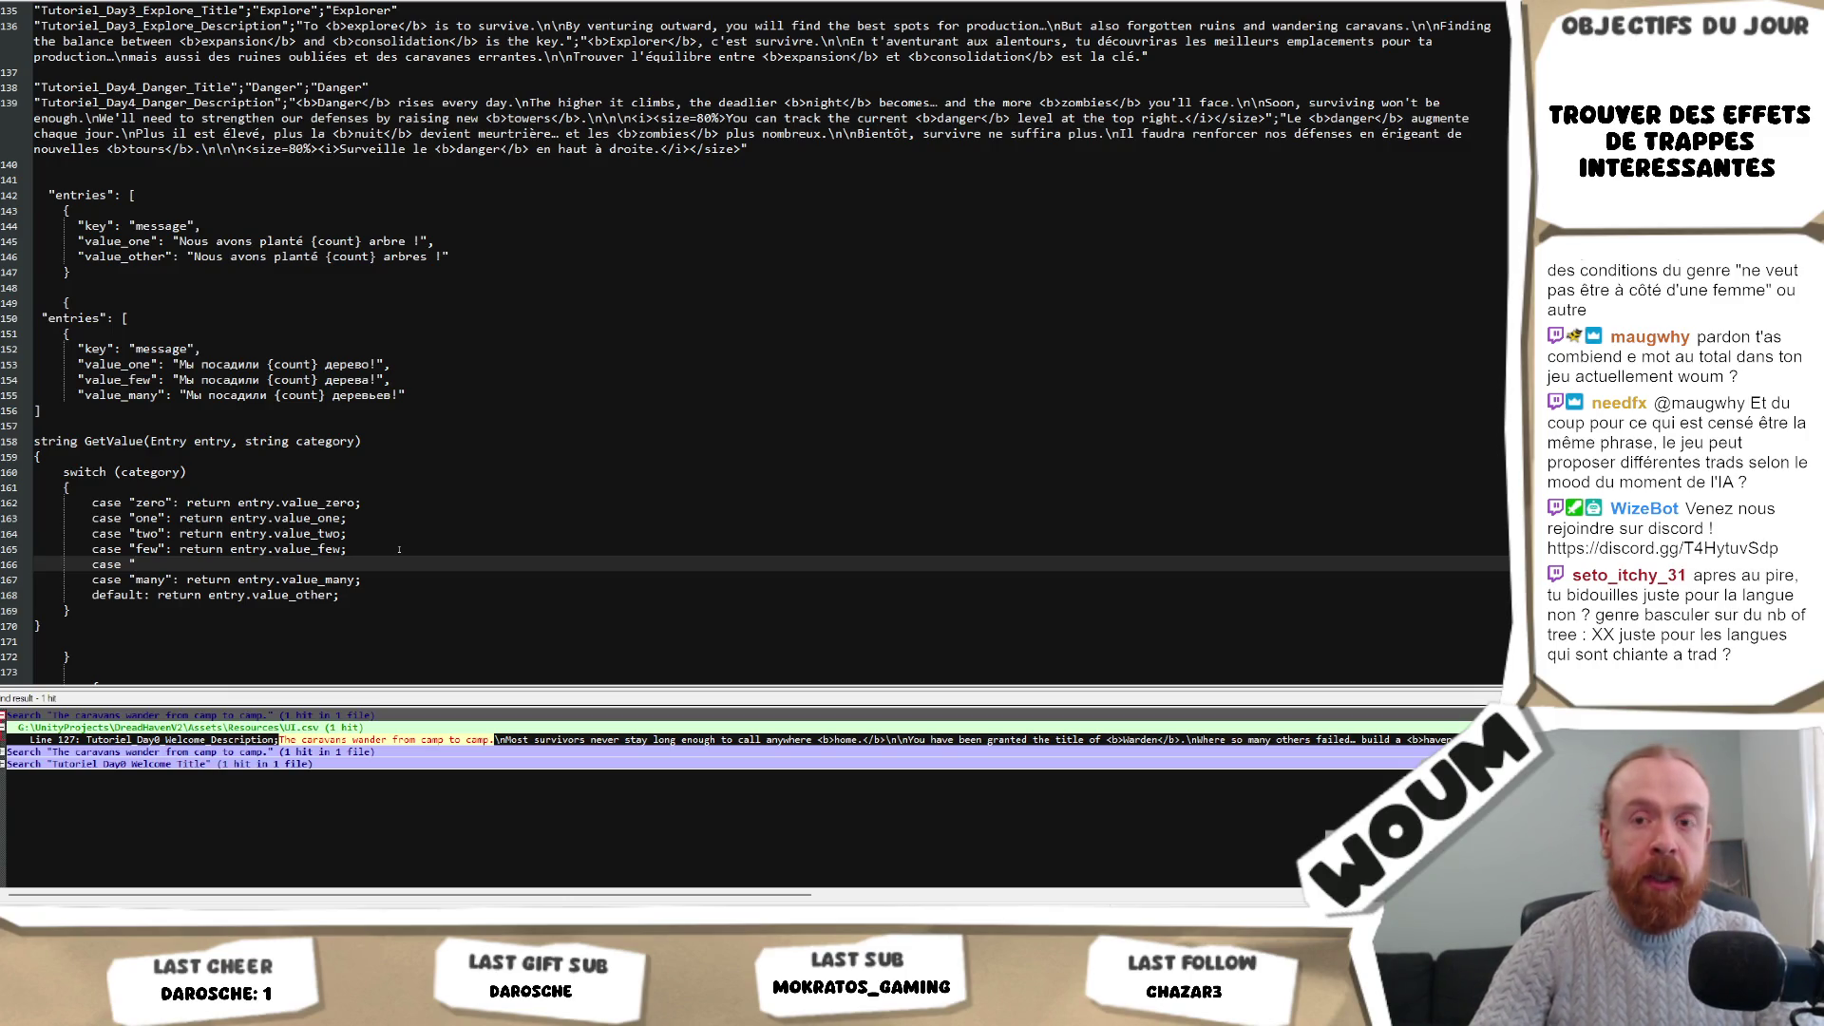
{"action": "type", "text": "bdsdlk\""}
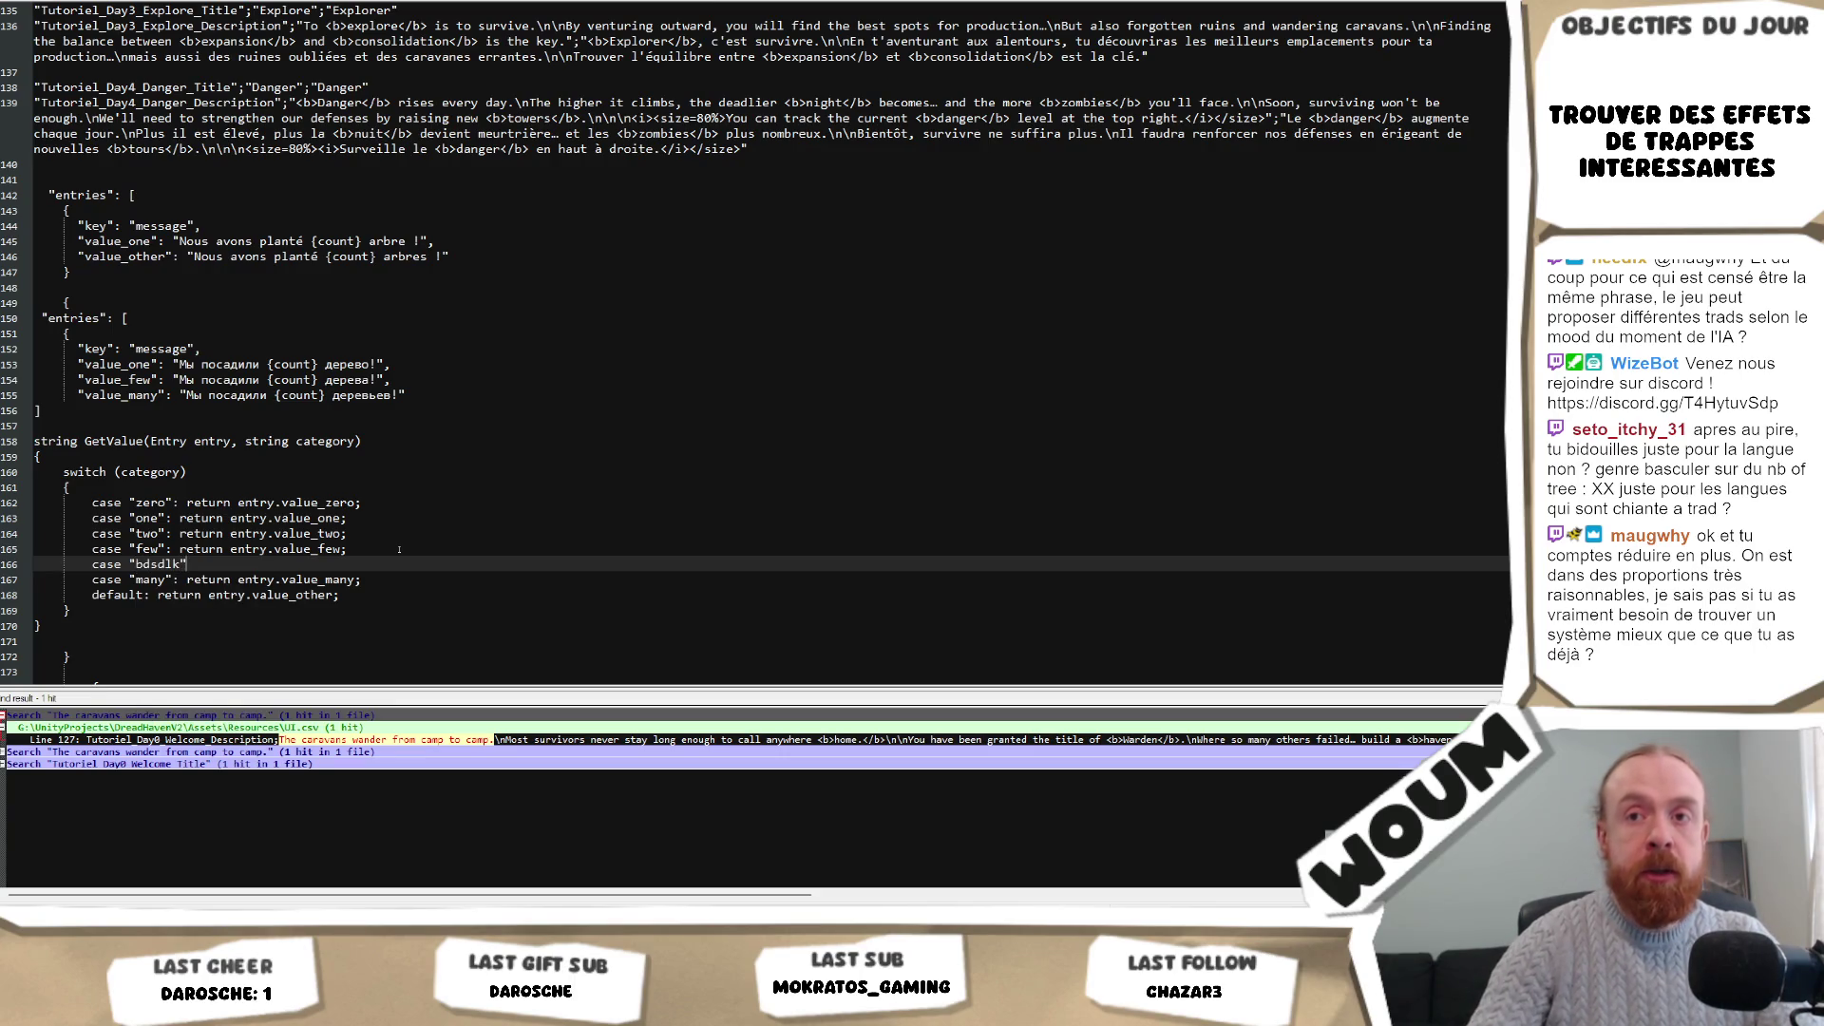
{"action": "type", "text": ": "}
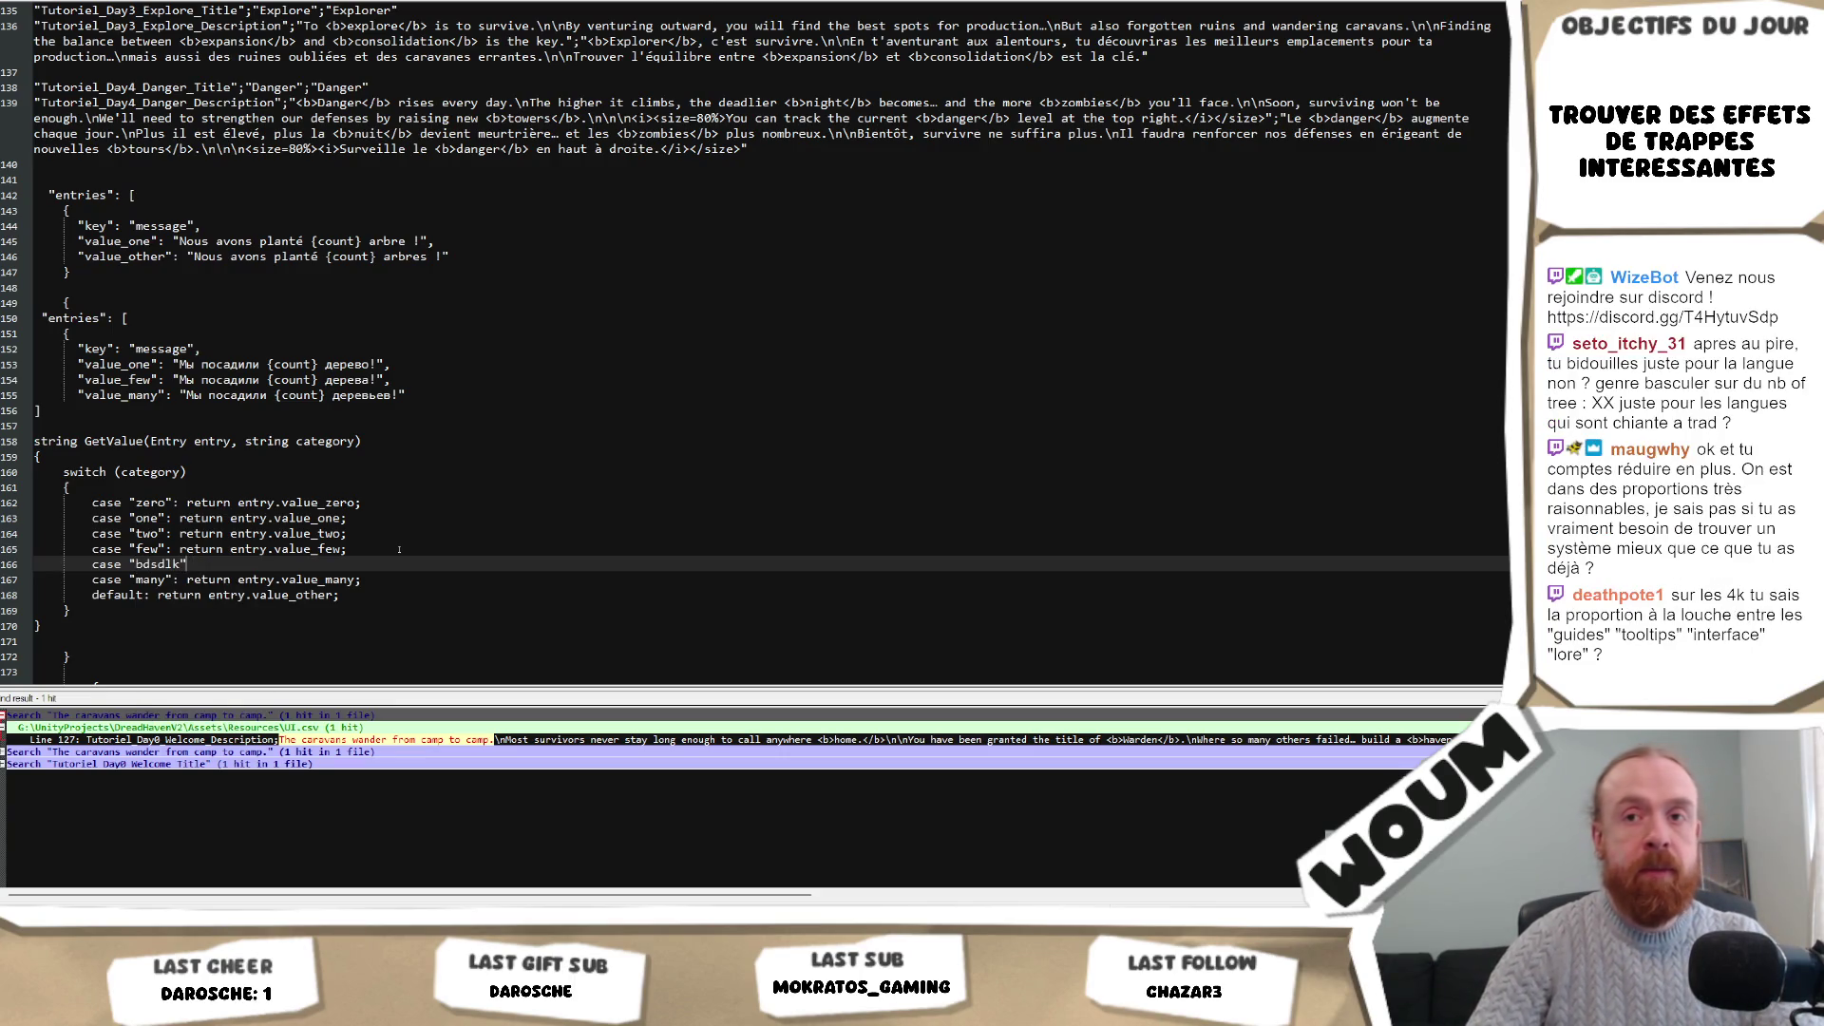
{"action": "type", "text": ": return entry."}
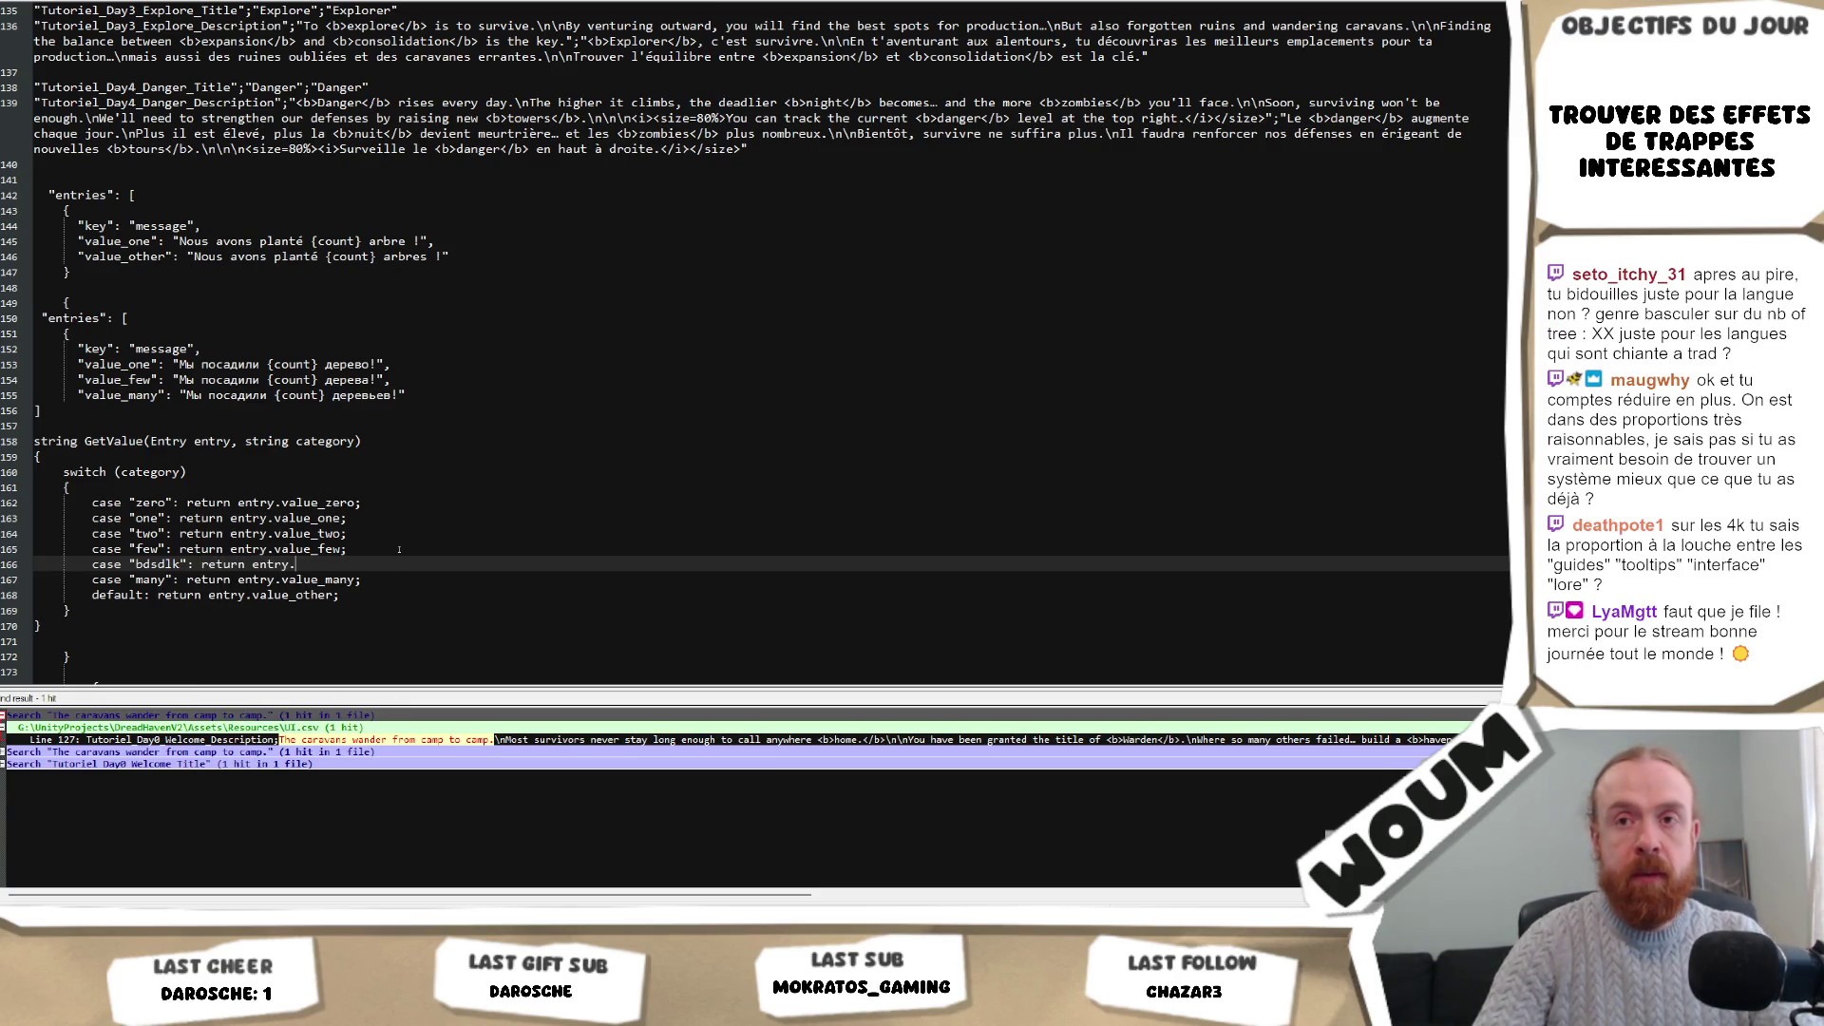
{"action": "type", "text": "bsdsl"}
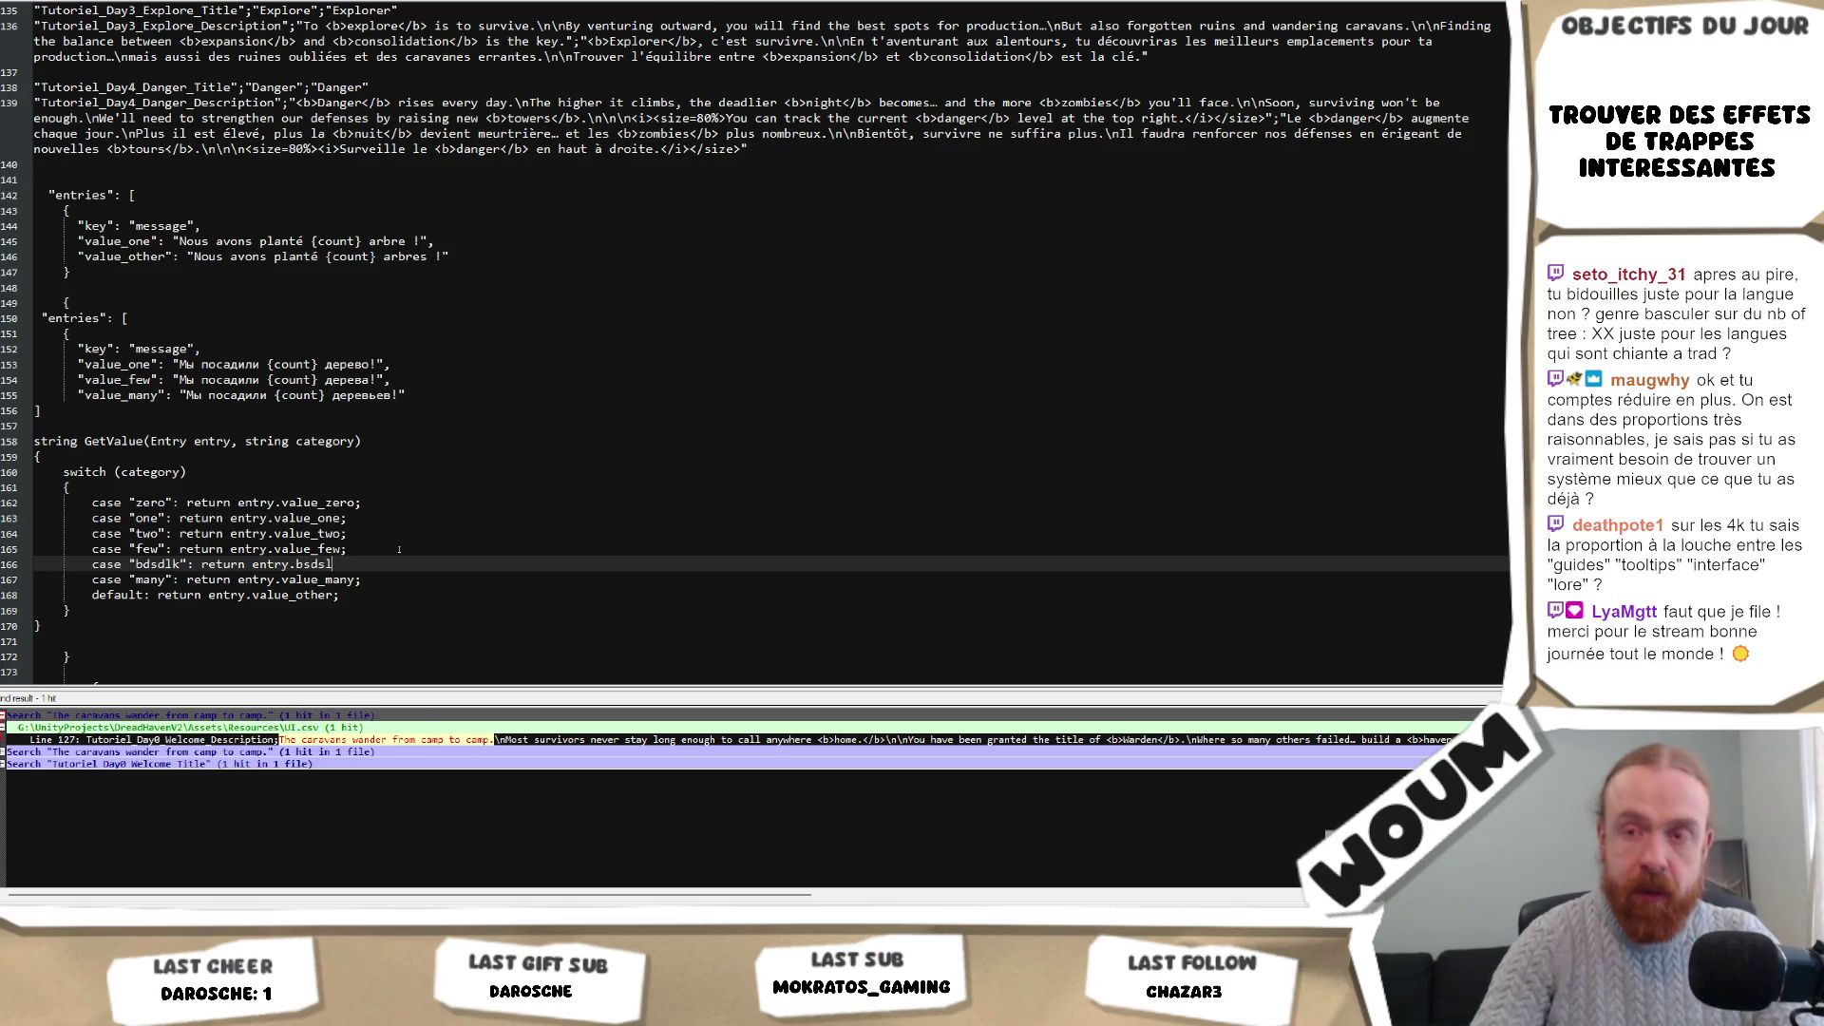
{"action": "type", "text": "k;"}
{"action": "key", "text": "Left"}
{"action": "key", "text": "Left"}
{"action": "key", "text": "Left"}
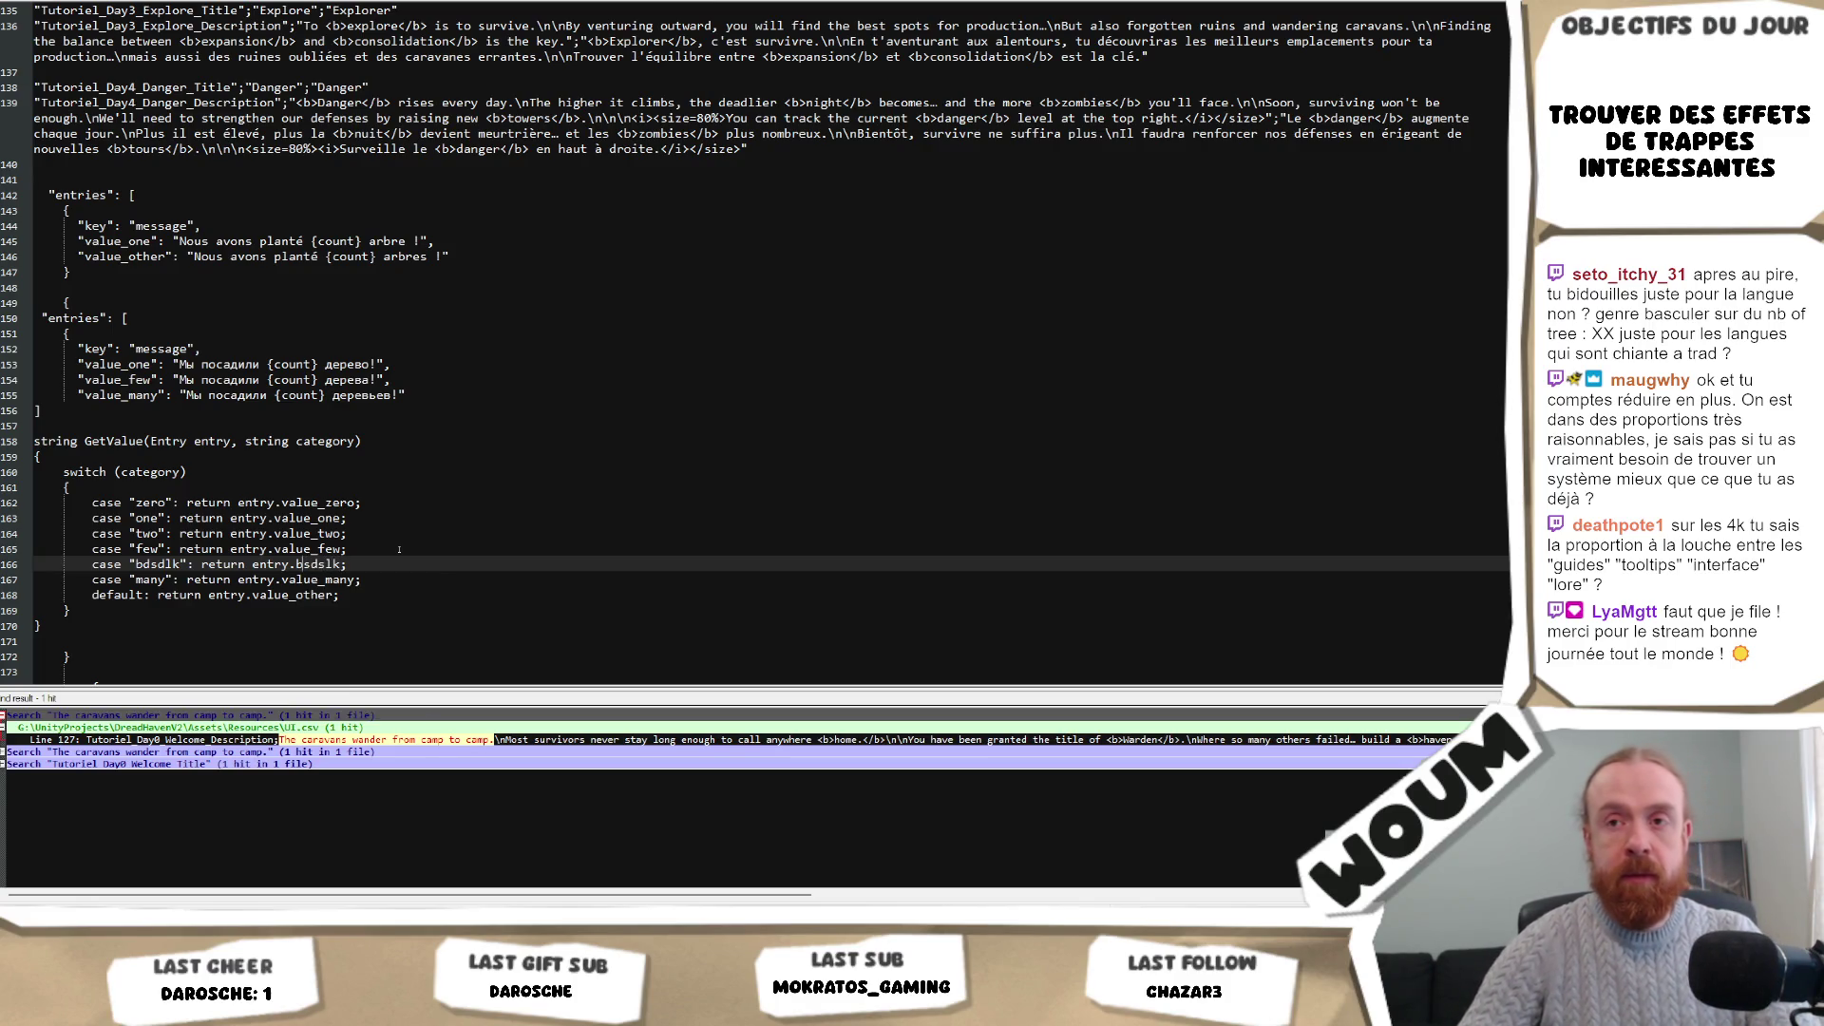
{"action": "type", "text": "value_"}
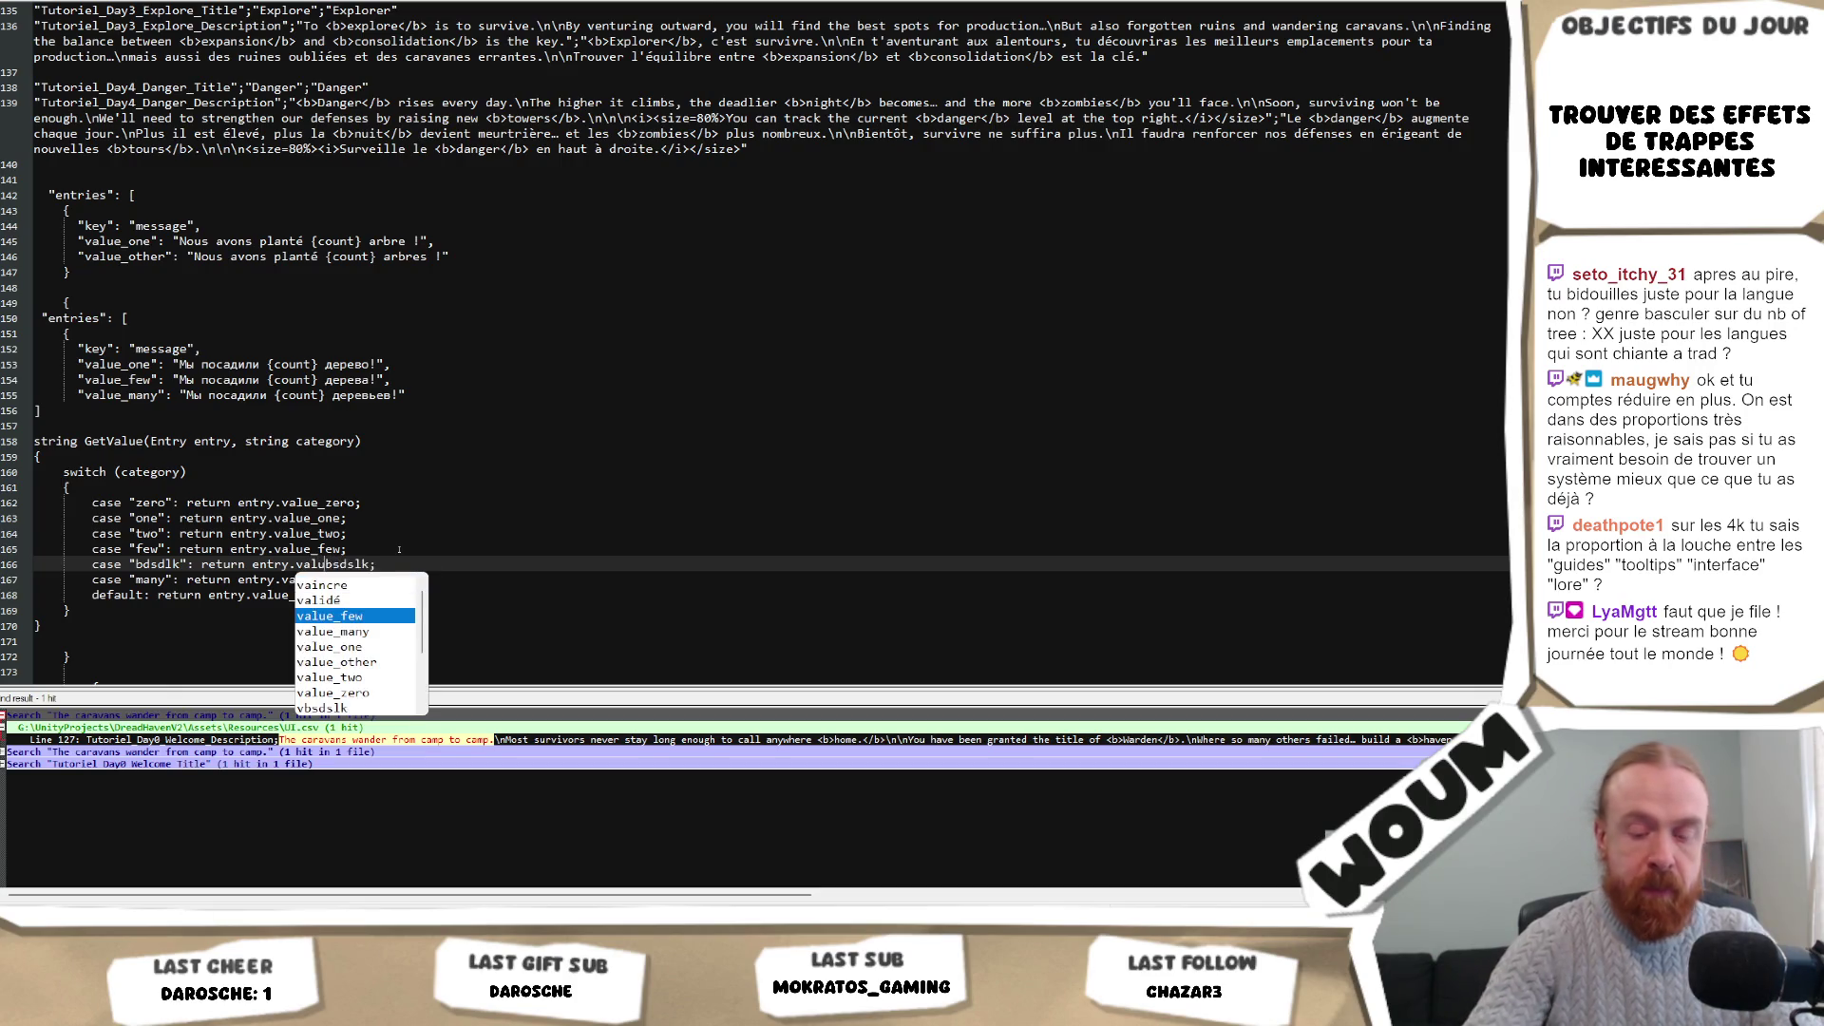
{"action": "left_click", "coordinate": [394, 549]}
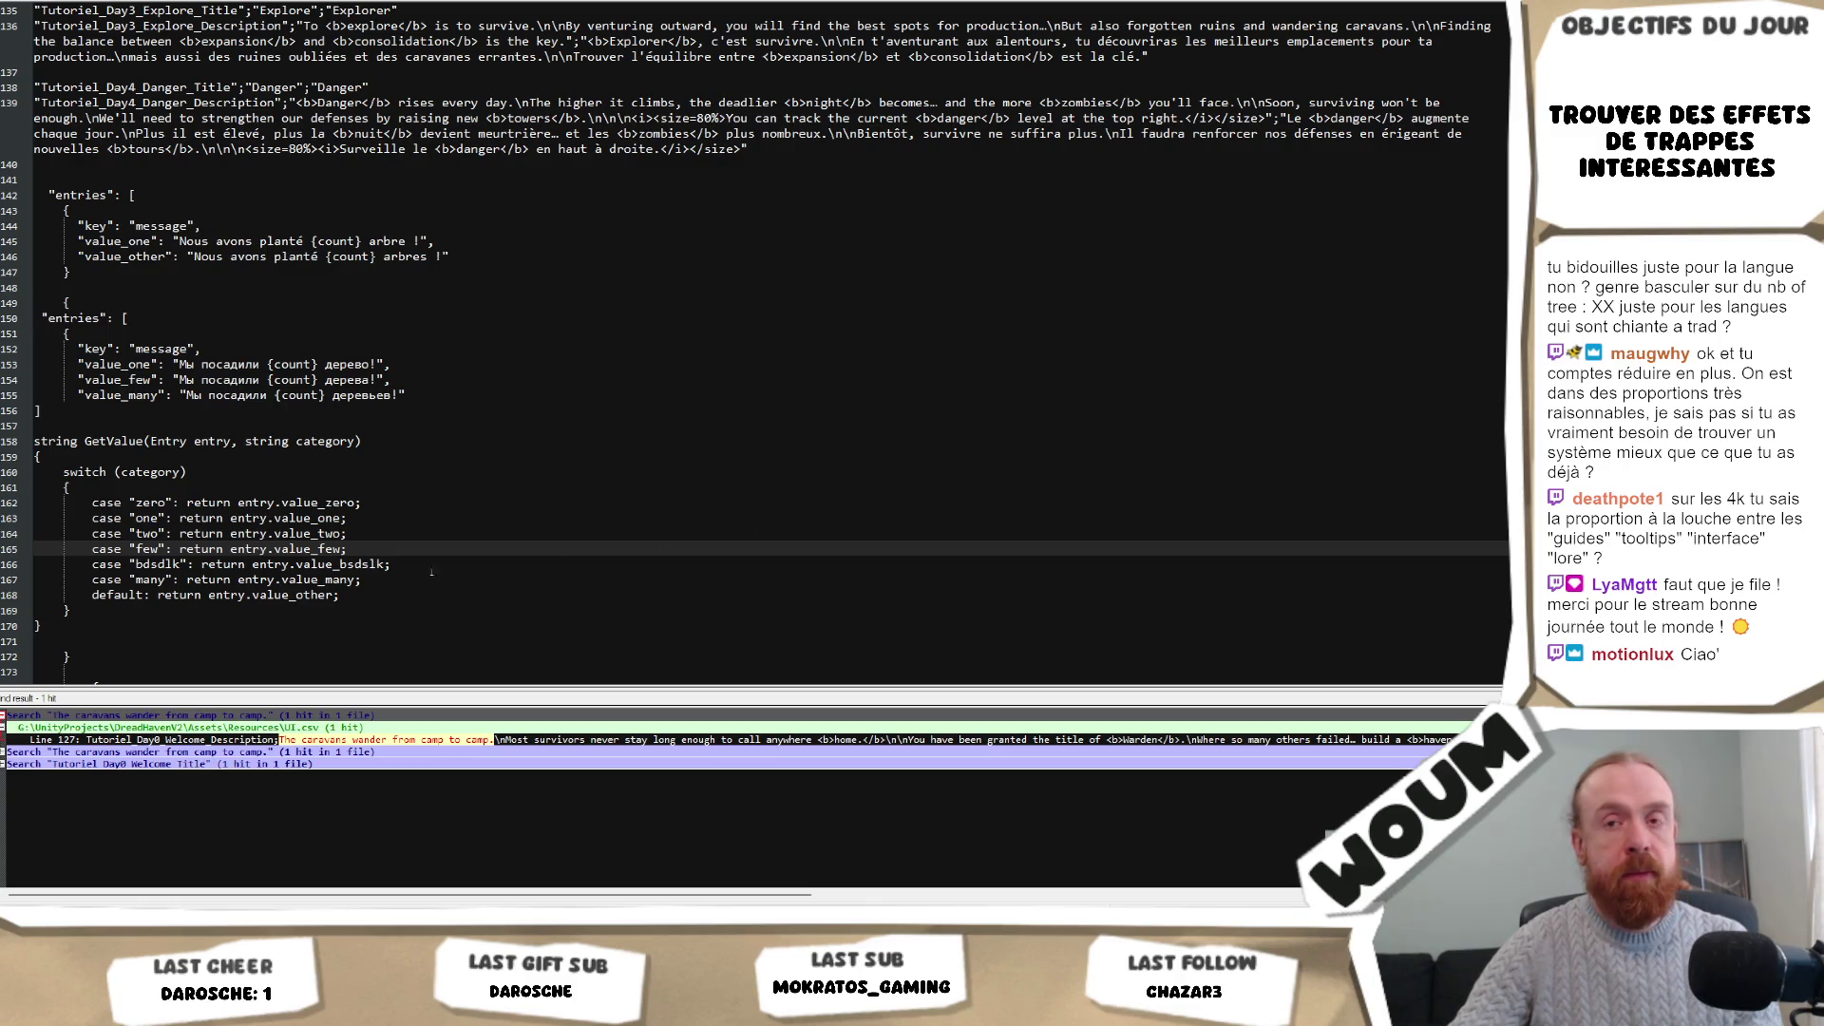
{"action": "left_click", "coordinate": [206, 608]}
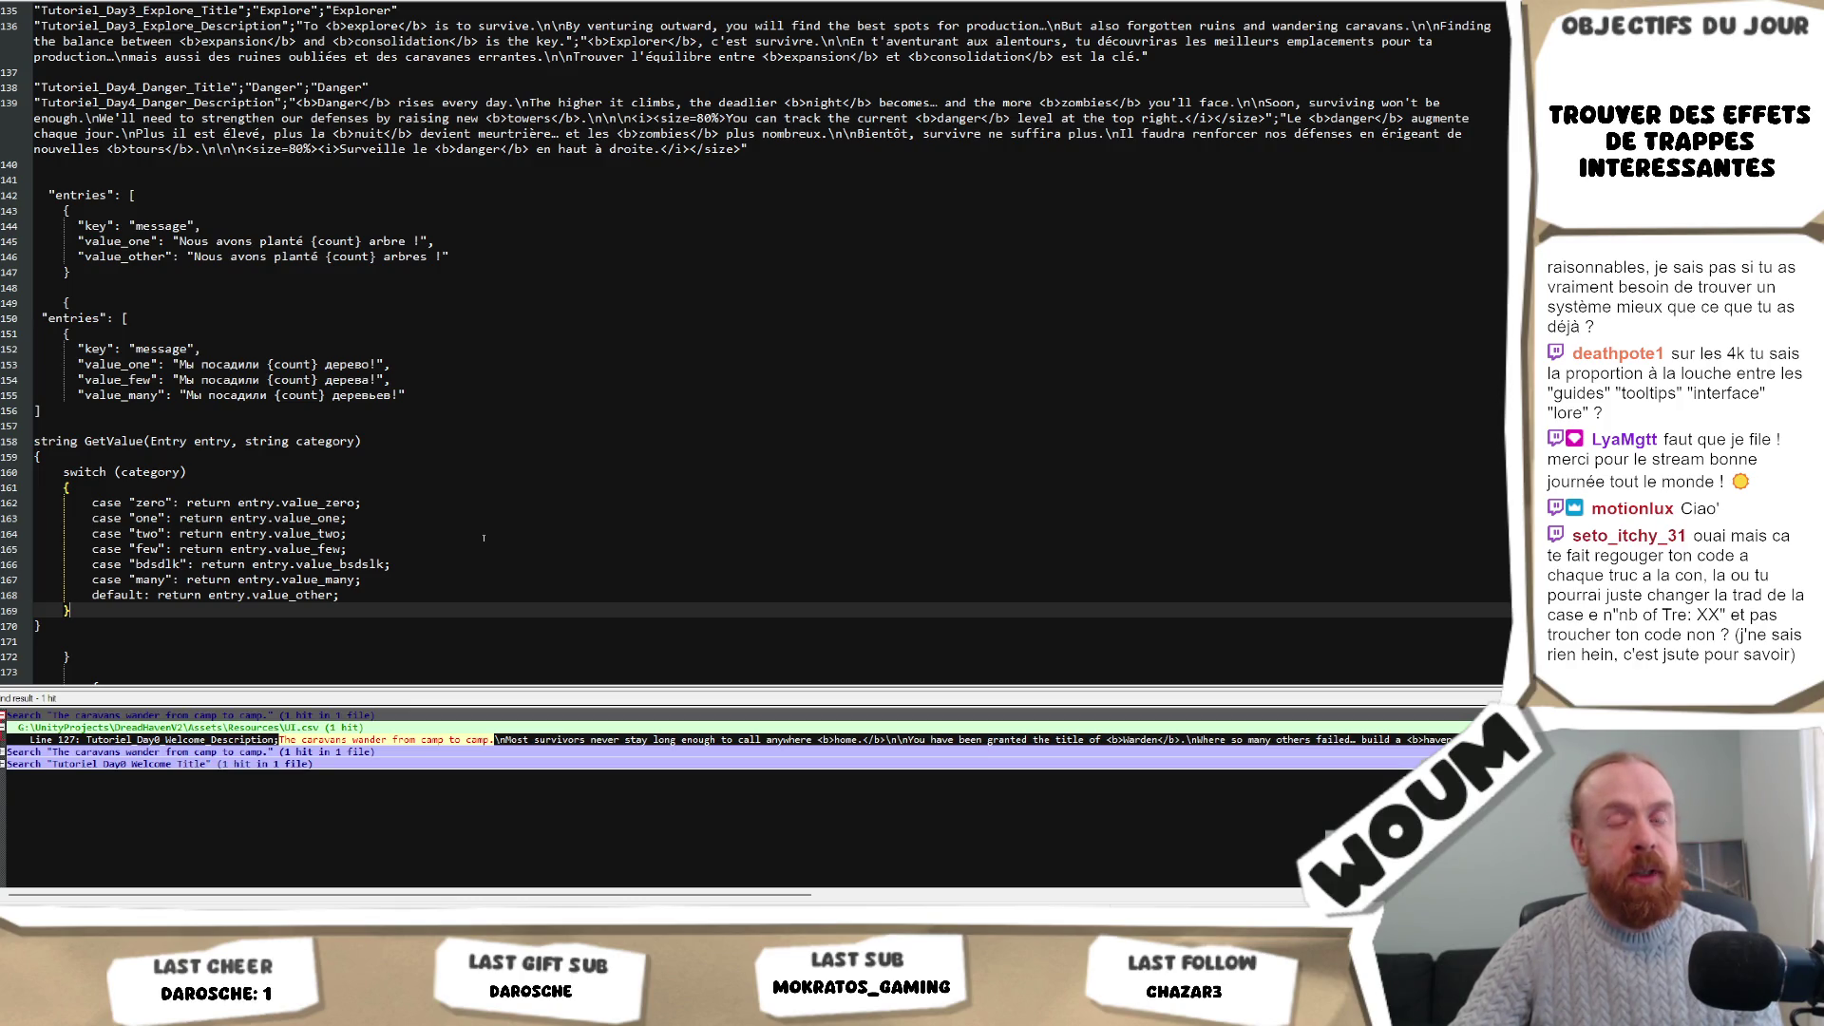
{"action": "left_click", "coordinate": [451, 555]}
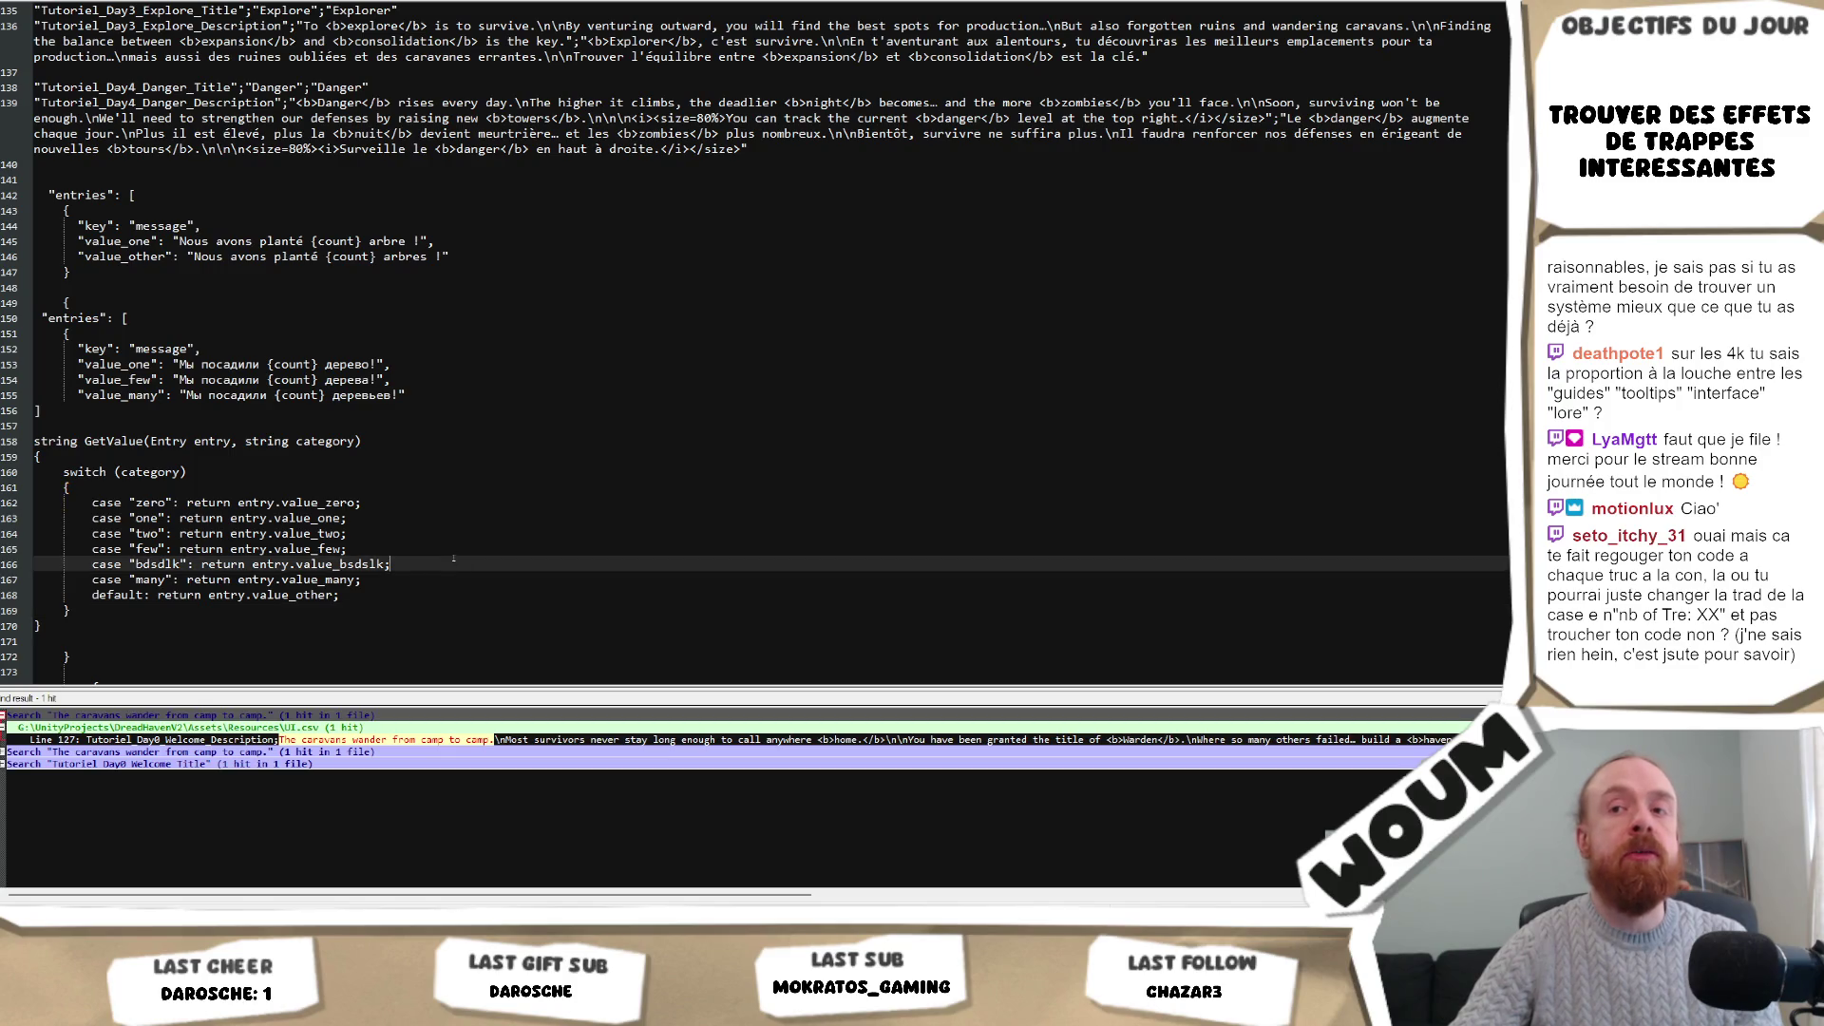
{"action": "left_click", "coordinate": [449, 557]}
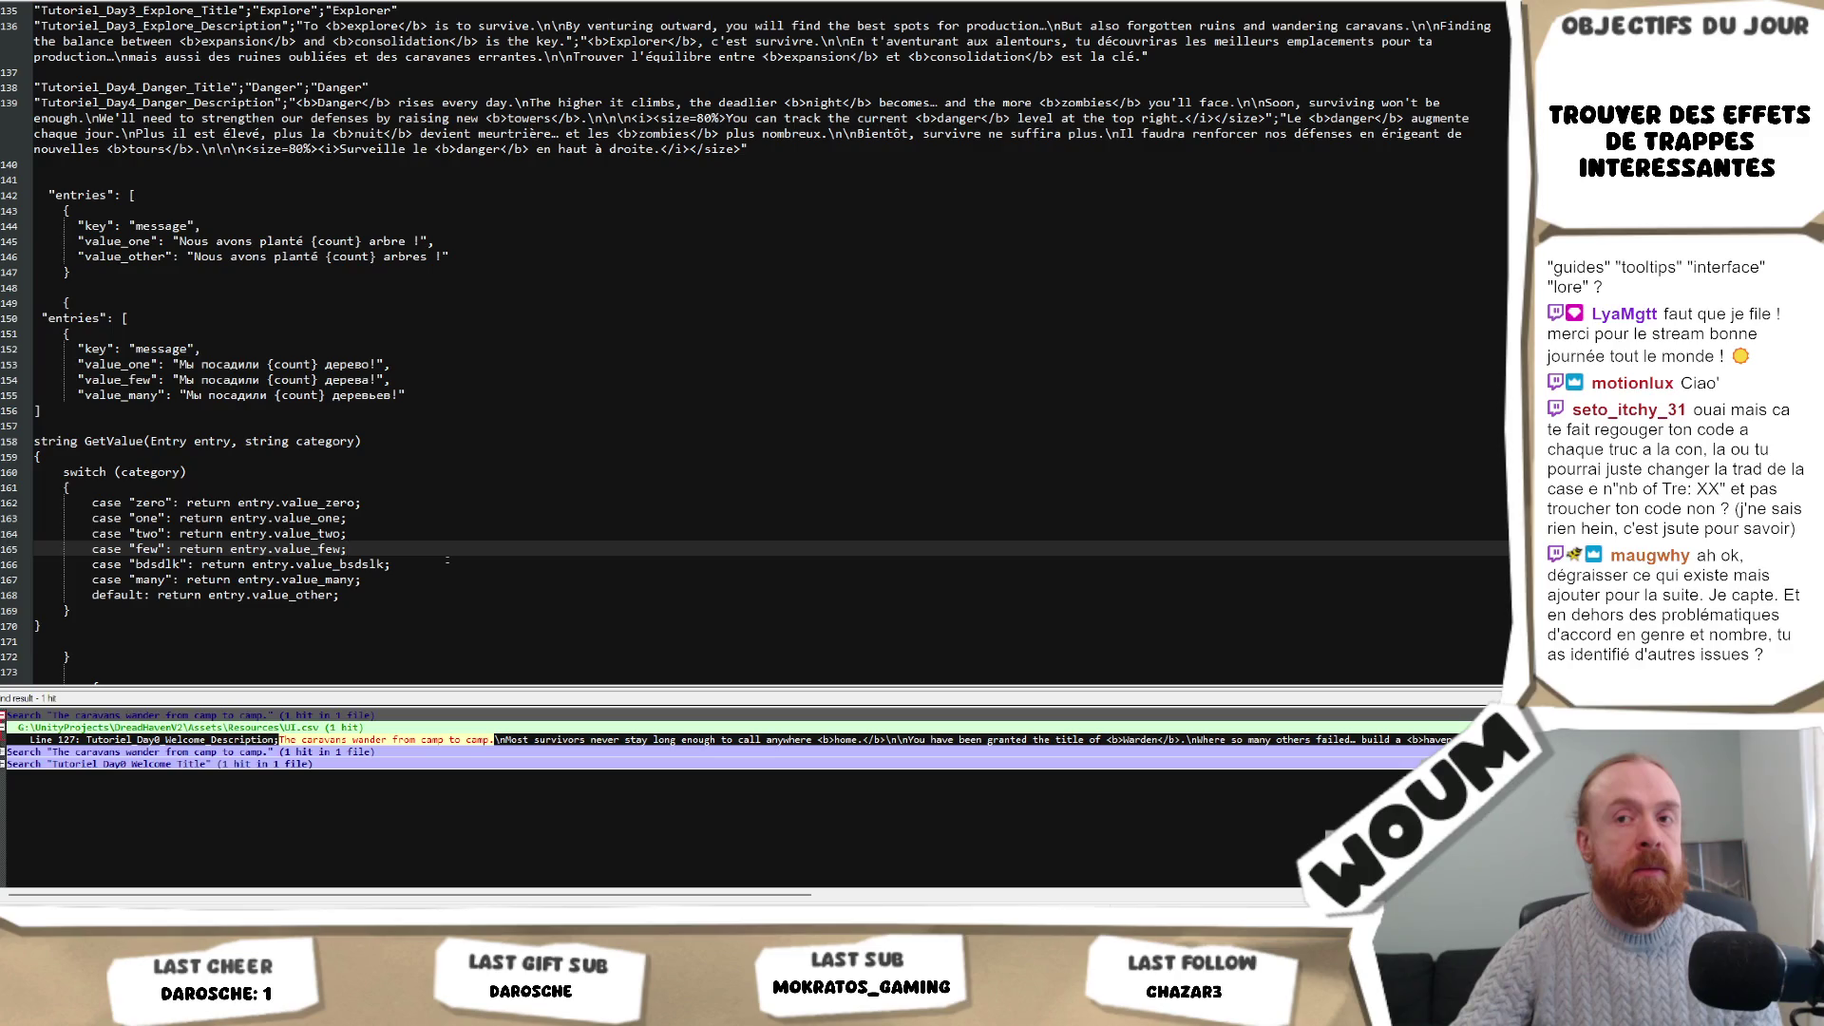
{"action": "left_click_drag", "start_coordinate": [443, 563], "coordinate": [439, 548]}
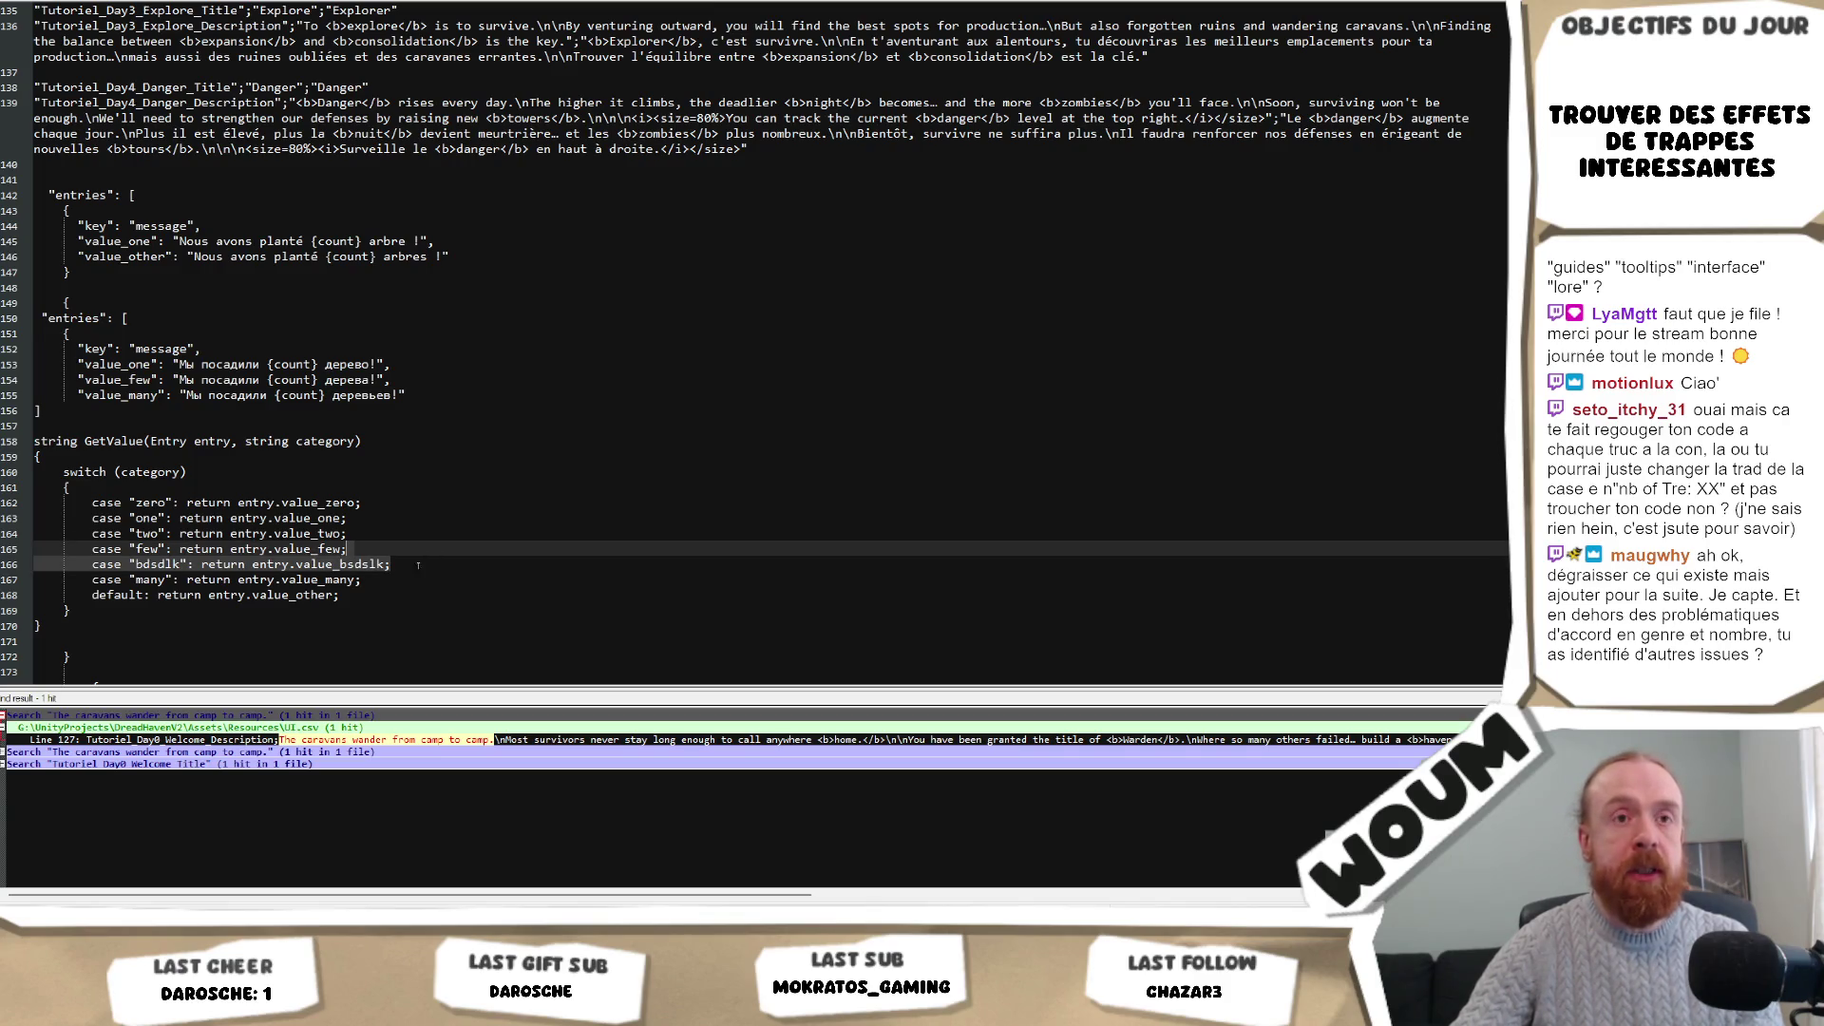
{"action": "scroll", "coordinate": [366, 225], "scroll_direction": "up", "scroll_amount": 2}
{"action": "left_click_drag", "start_coordinate": [366, 225], "coordinate": [406, 549]}
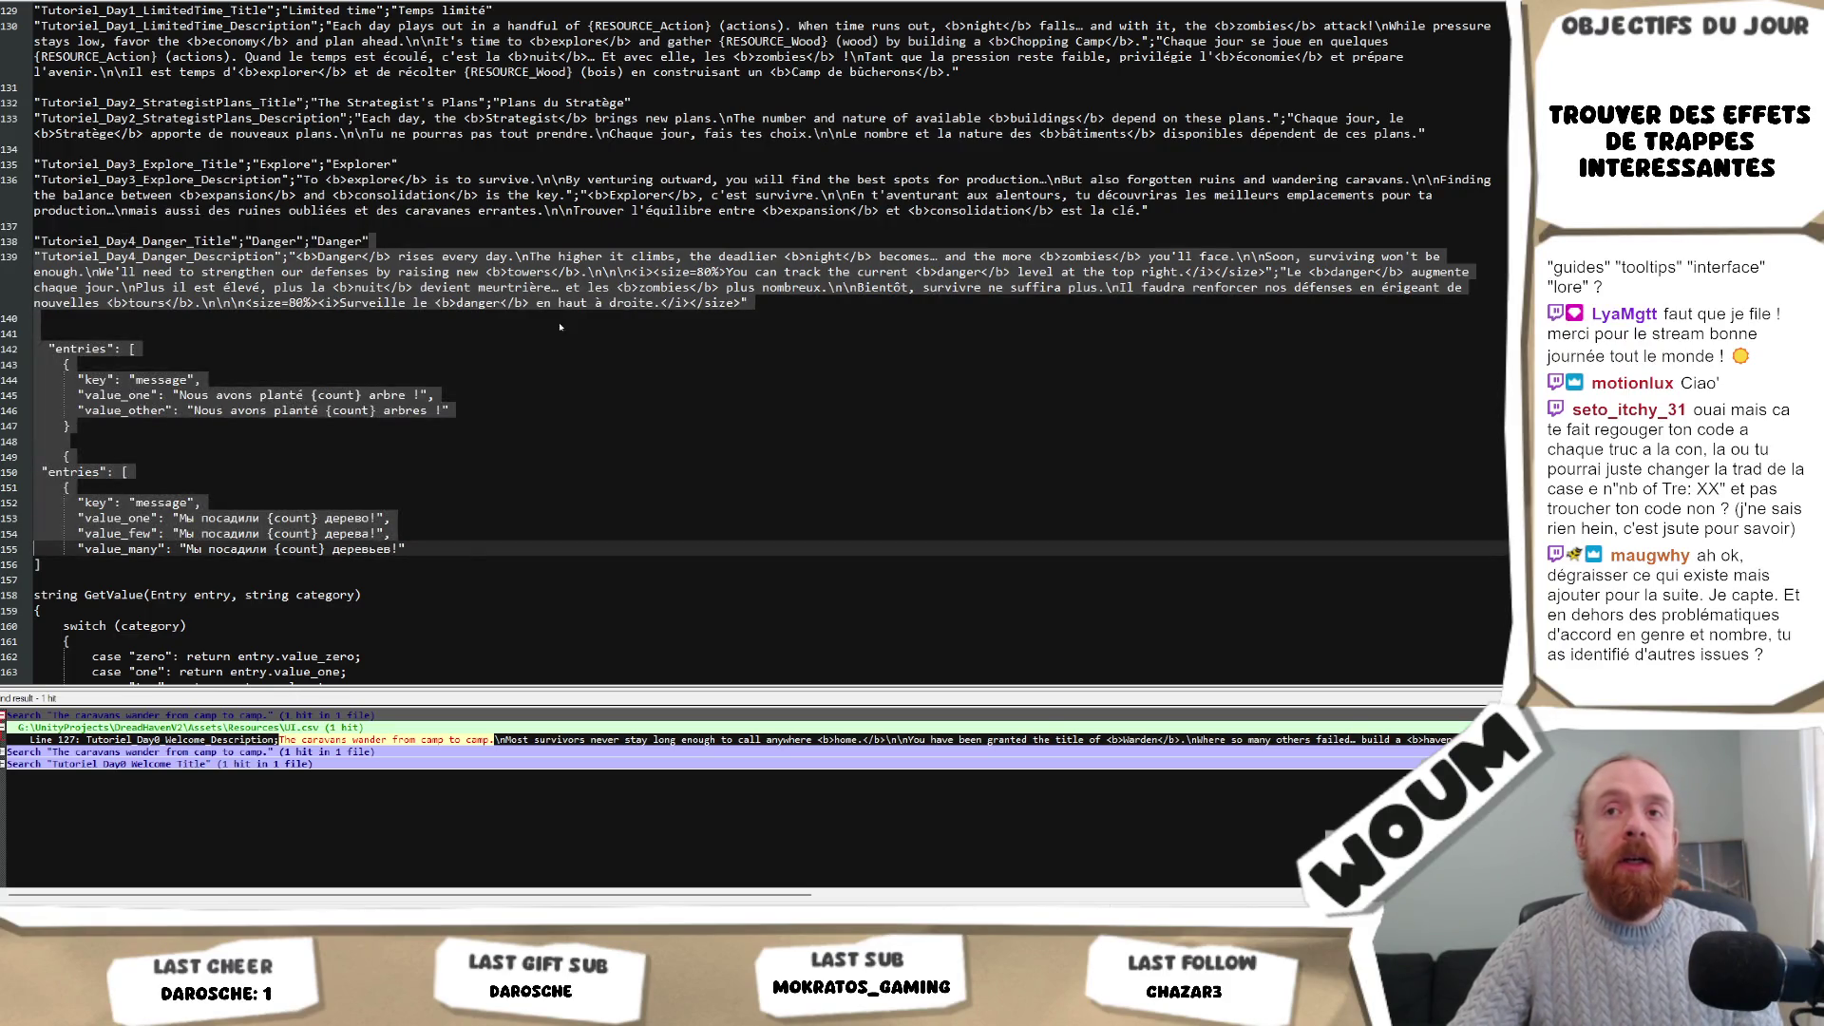
{"action": "left_click", "coordinate": [406, 244]}
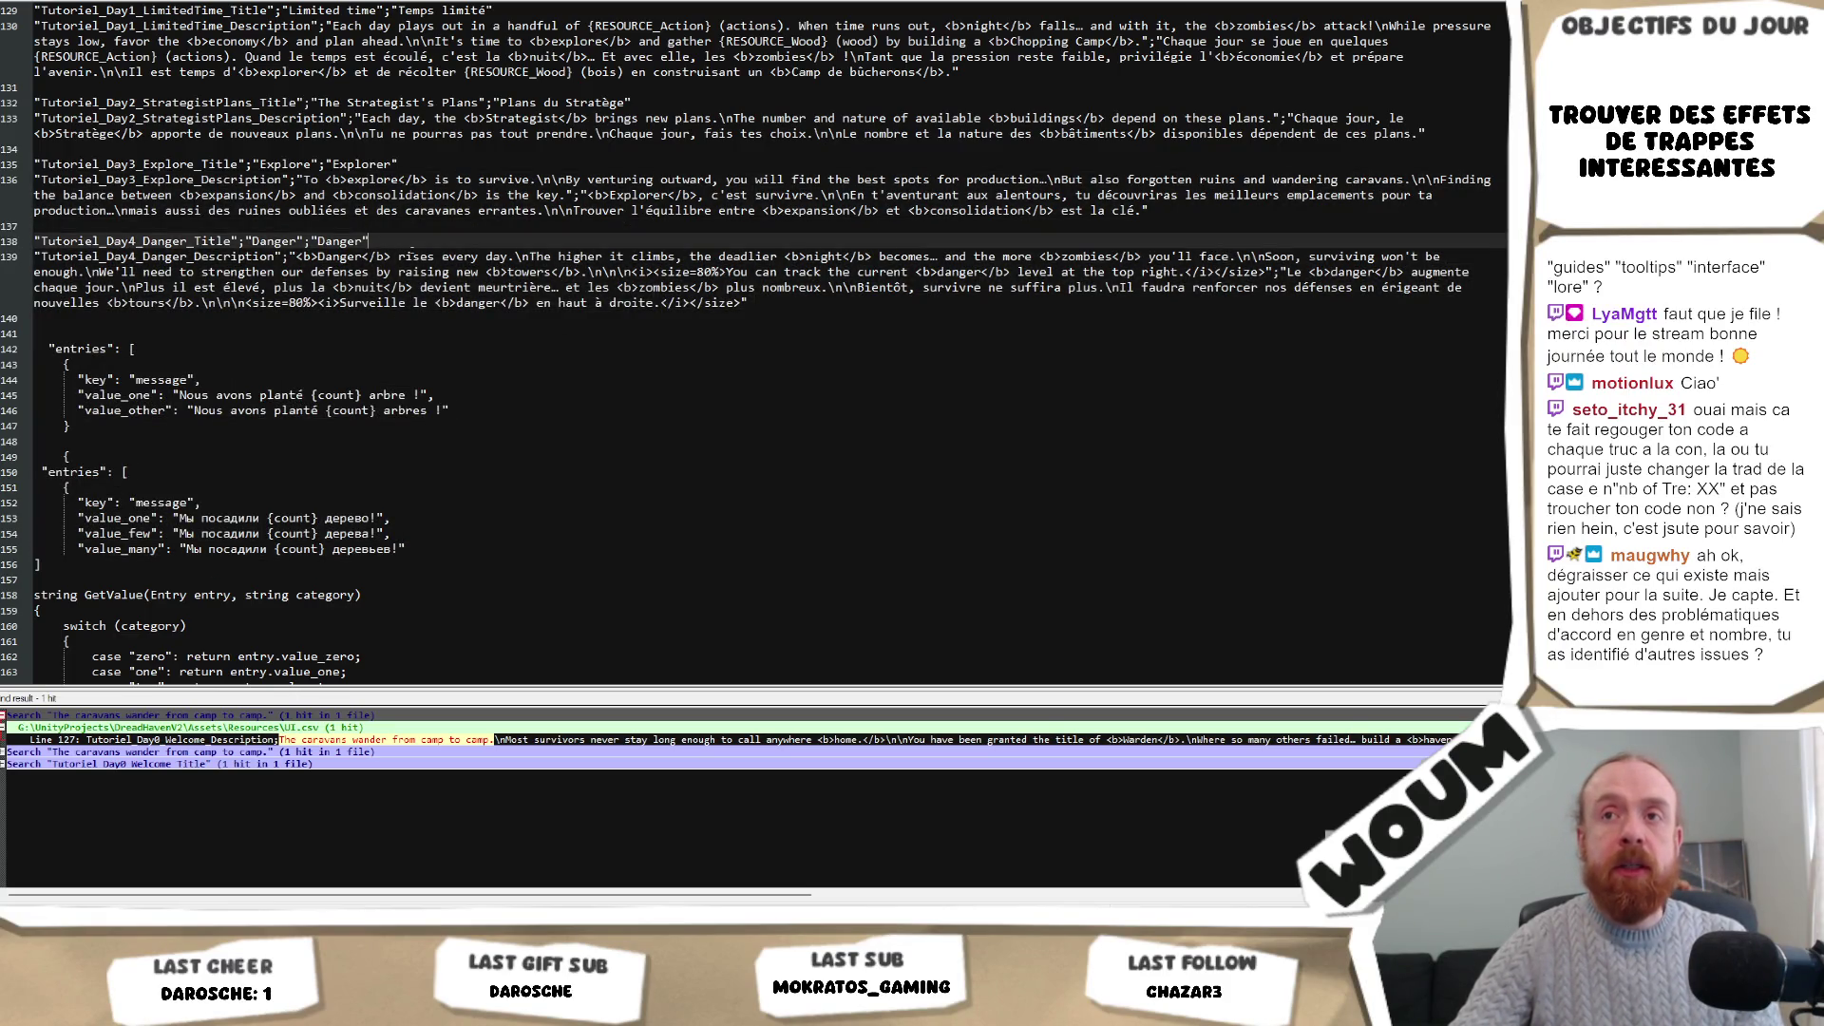
{"action": "scroll", "coordinate": [602, 436], "scroll_direction": "down", "scroll_amount": 1}
{"action": "scroll", "coordinate": [513, 475], "scroll_direction": "up", "scroll_amount": 1}
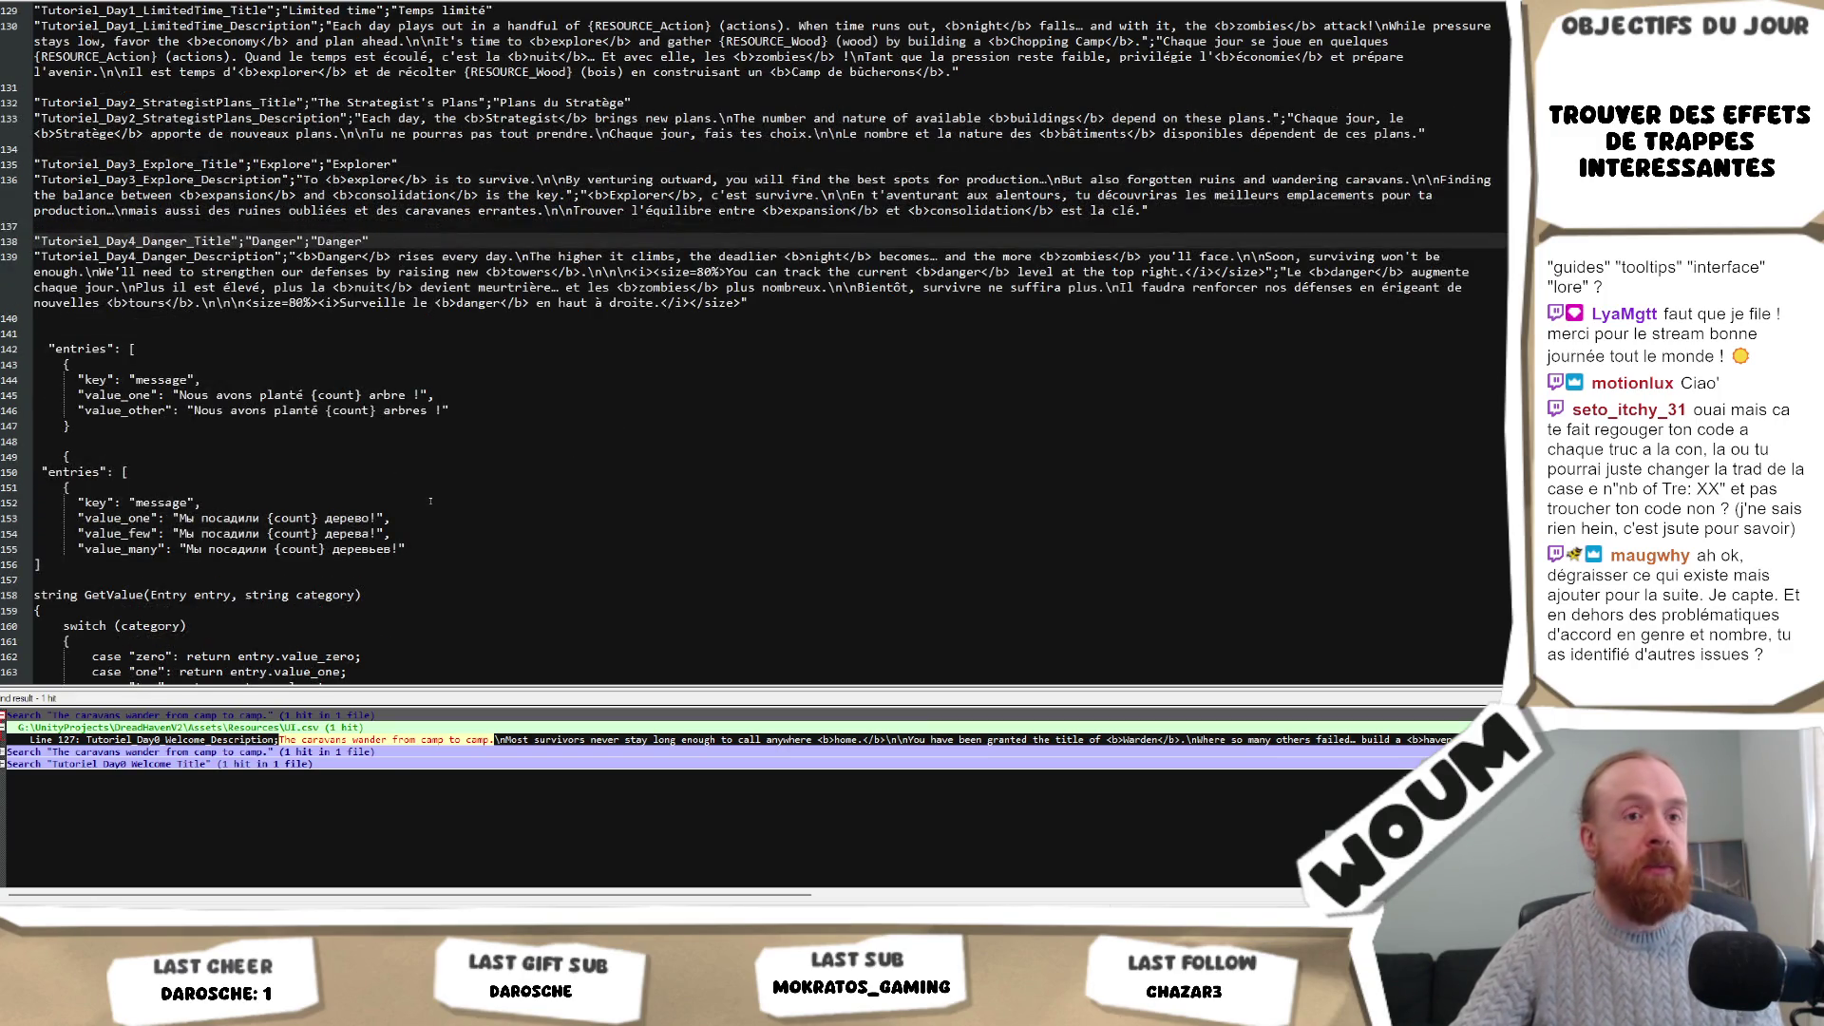
{"action": "scroll", "coordinate": [422, 559], "scroll_direction": "down", "scroll_amount": 1}
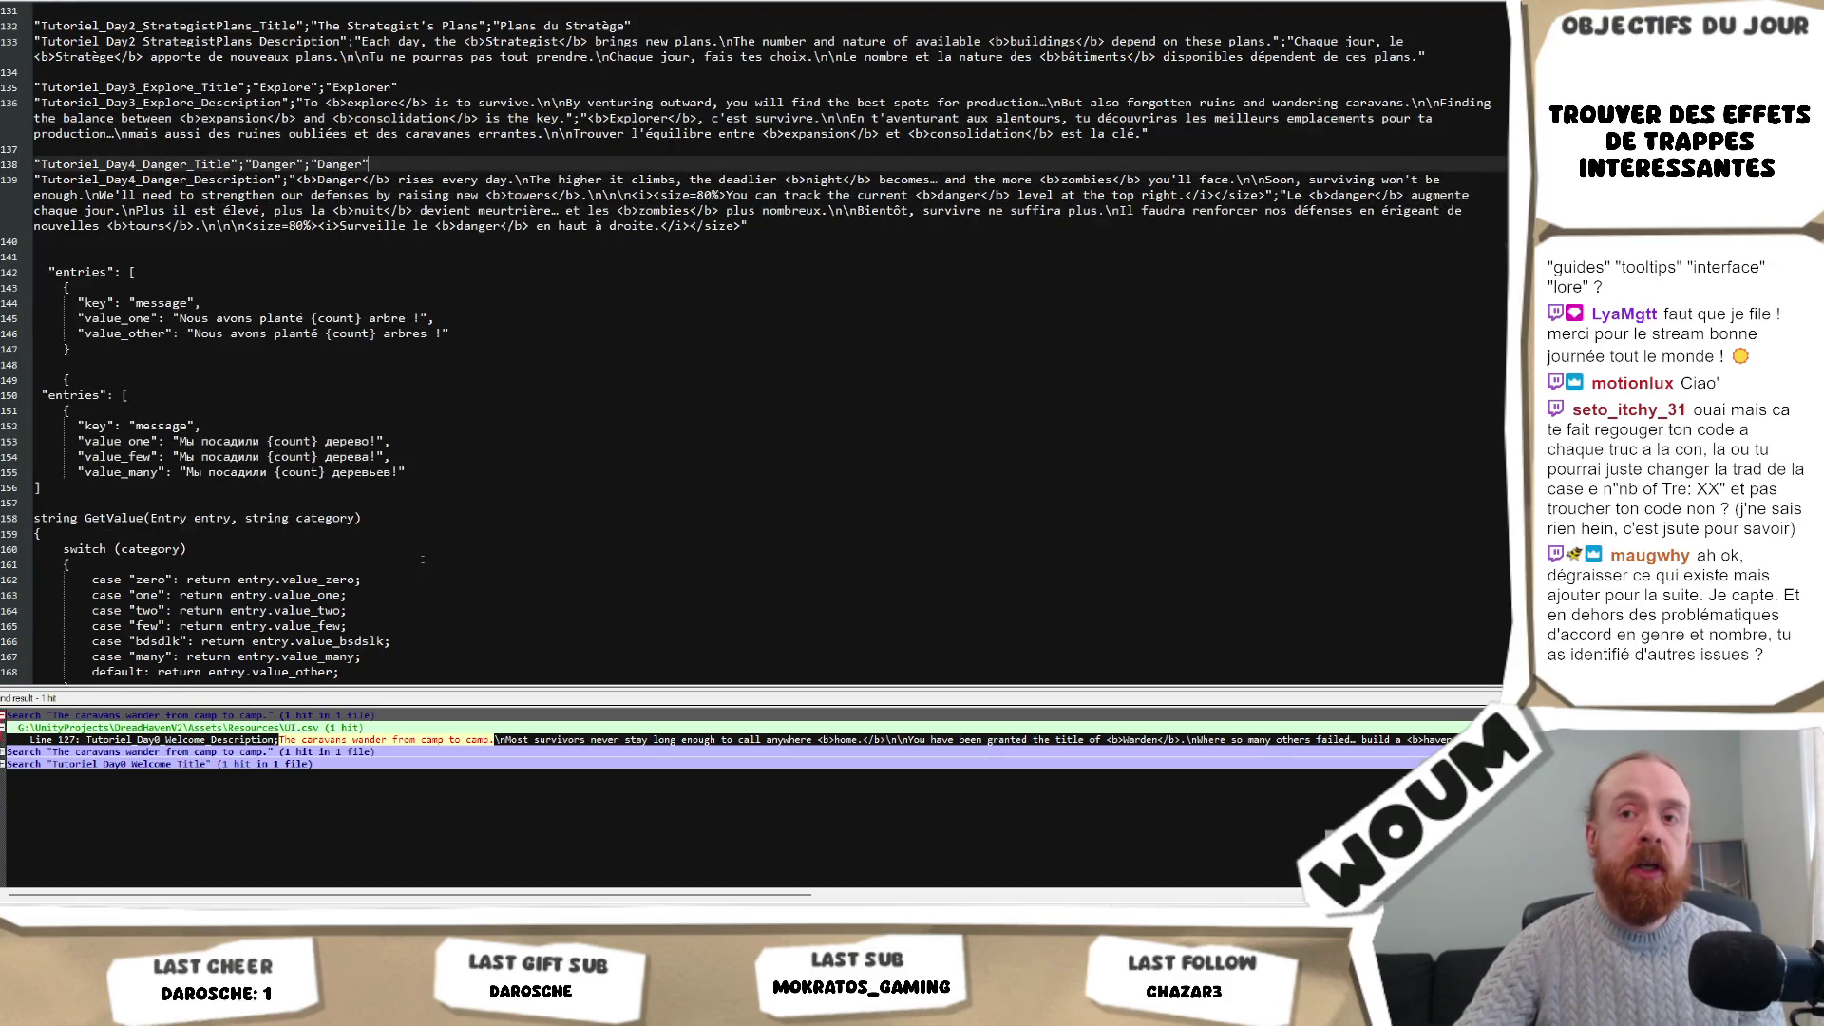
{"action": "scroll", "coordinate": [422, 559], "scroll_direction": "down", "scroll_amount": 1}
{"action": "left_click", "coordinate": [390, 379]}
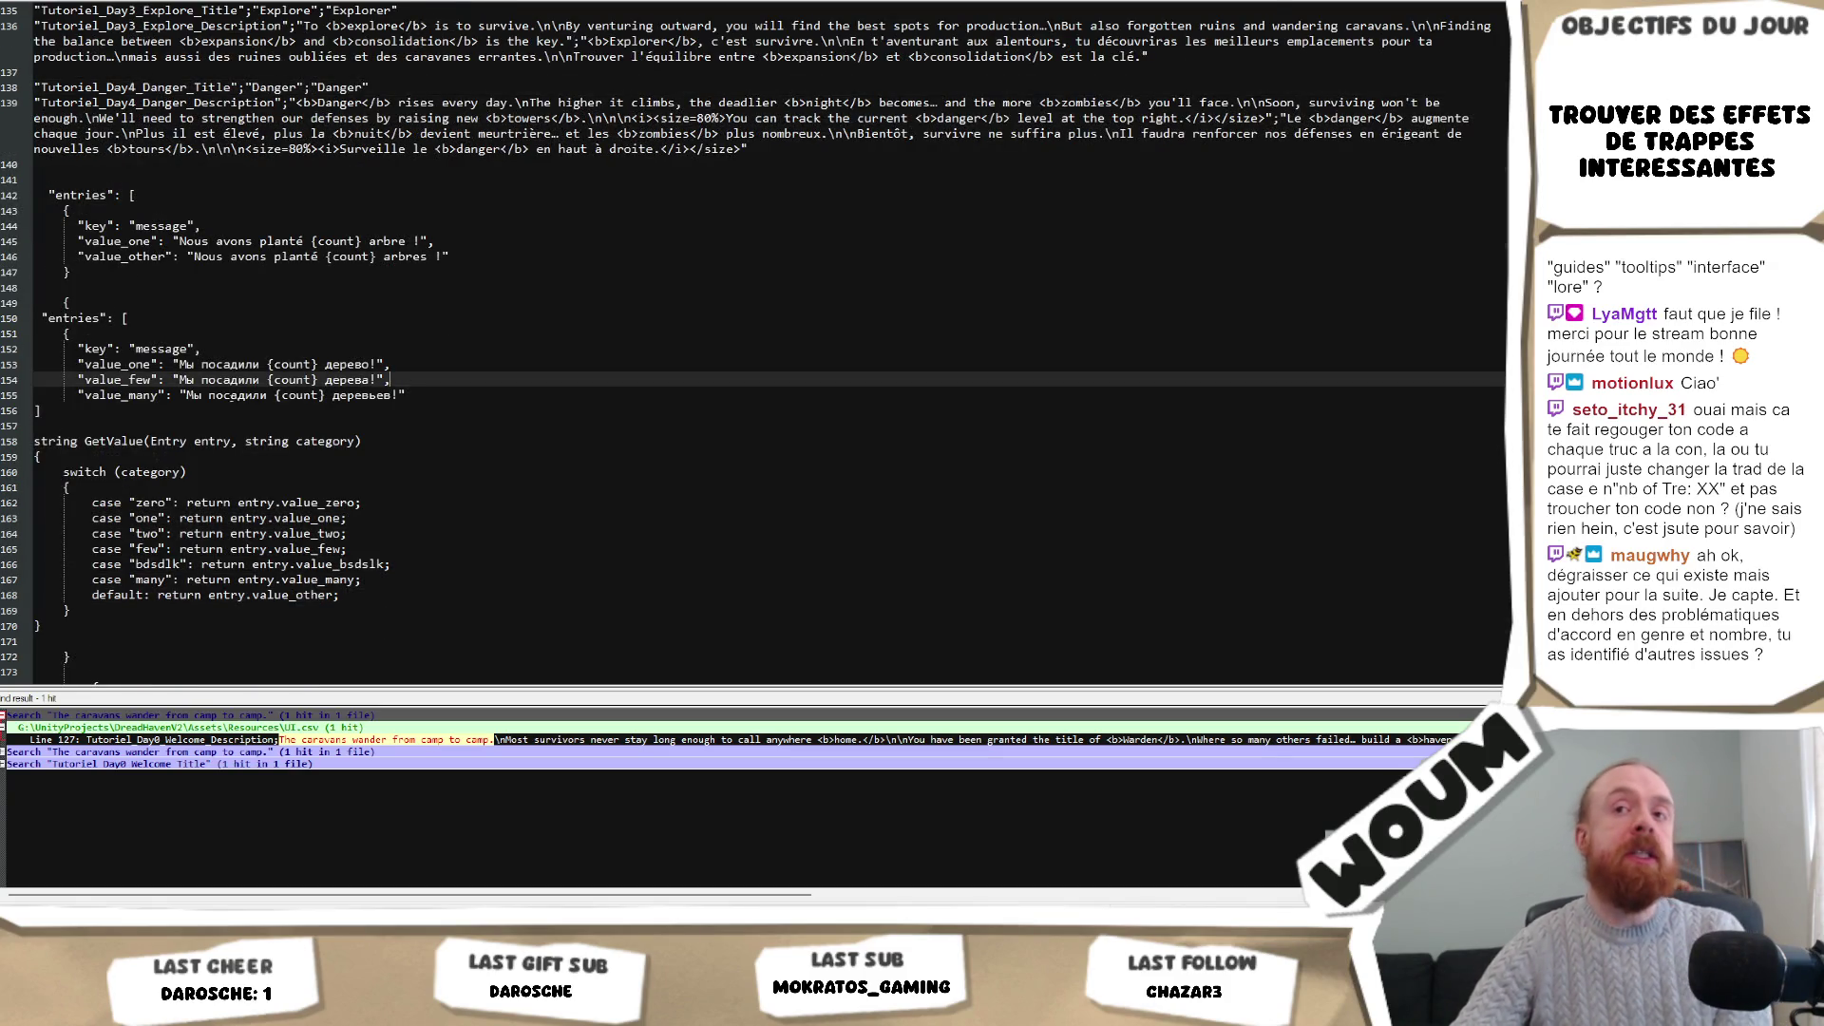
{"action": "left_click", "coordinate": [462, 393]}
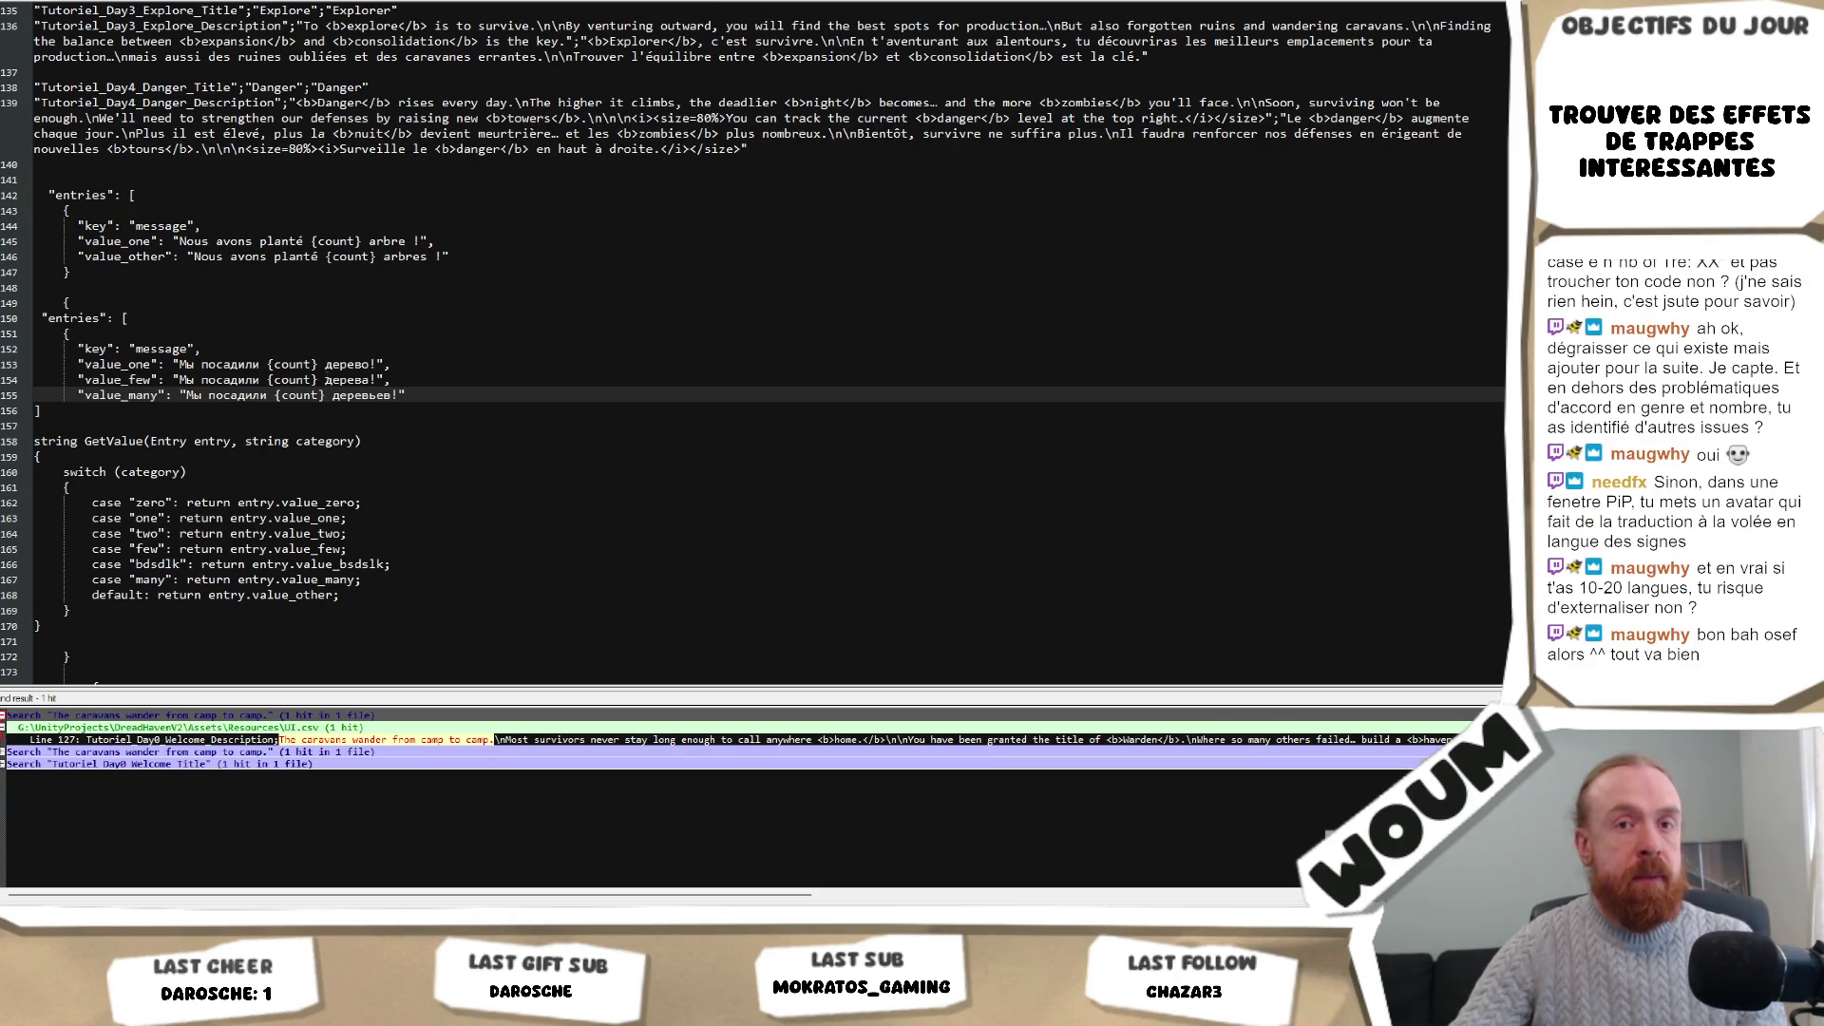
{"action": "left_click", "coordinate": [479, 436]}
{"action": "key", "text": "Up"}
{"action": "key", "text": "Up"}
{"action": "key", "text": "Up"}
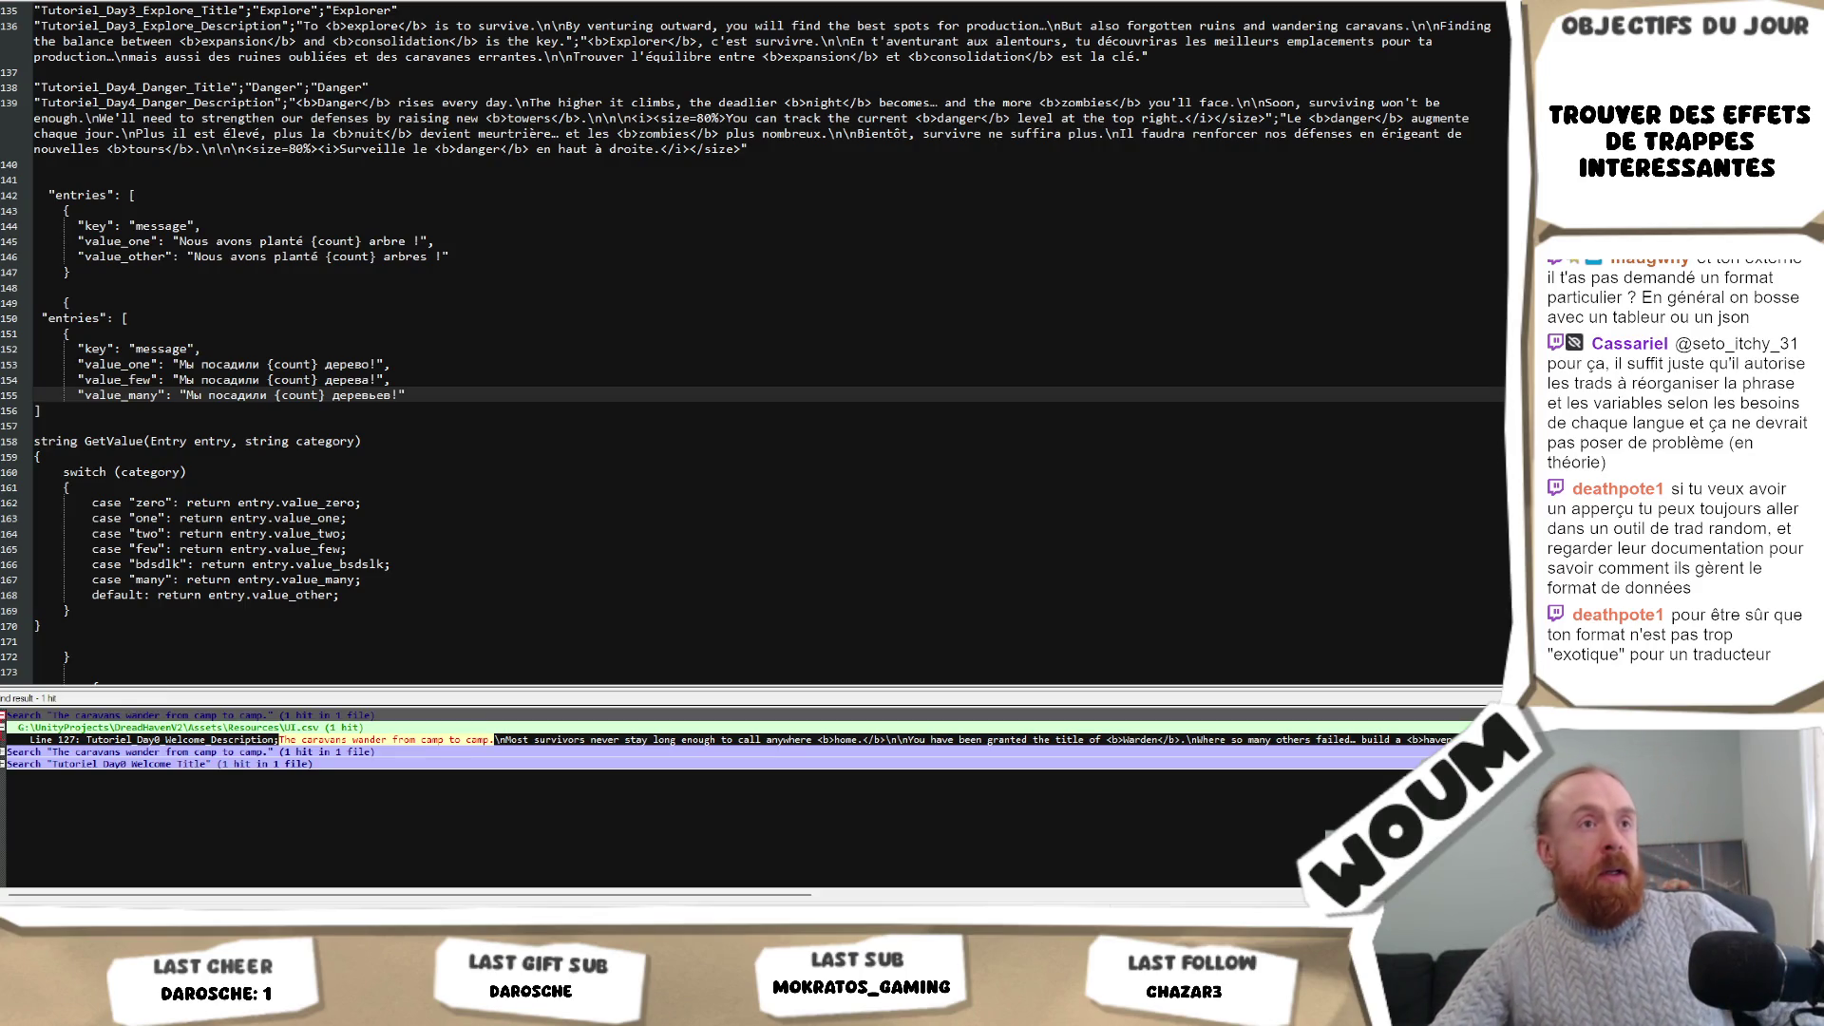
{"action": "left_click", "coordinate": [646, 461]}
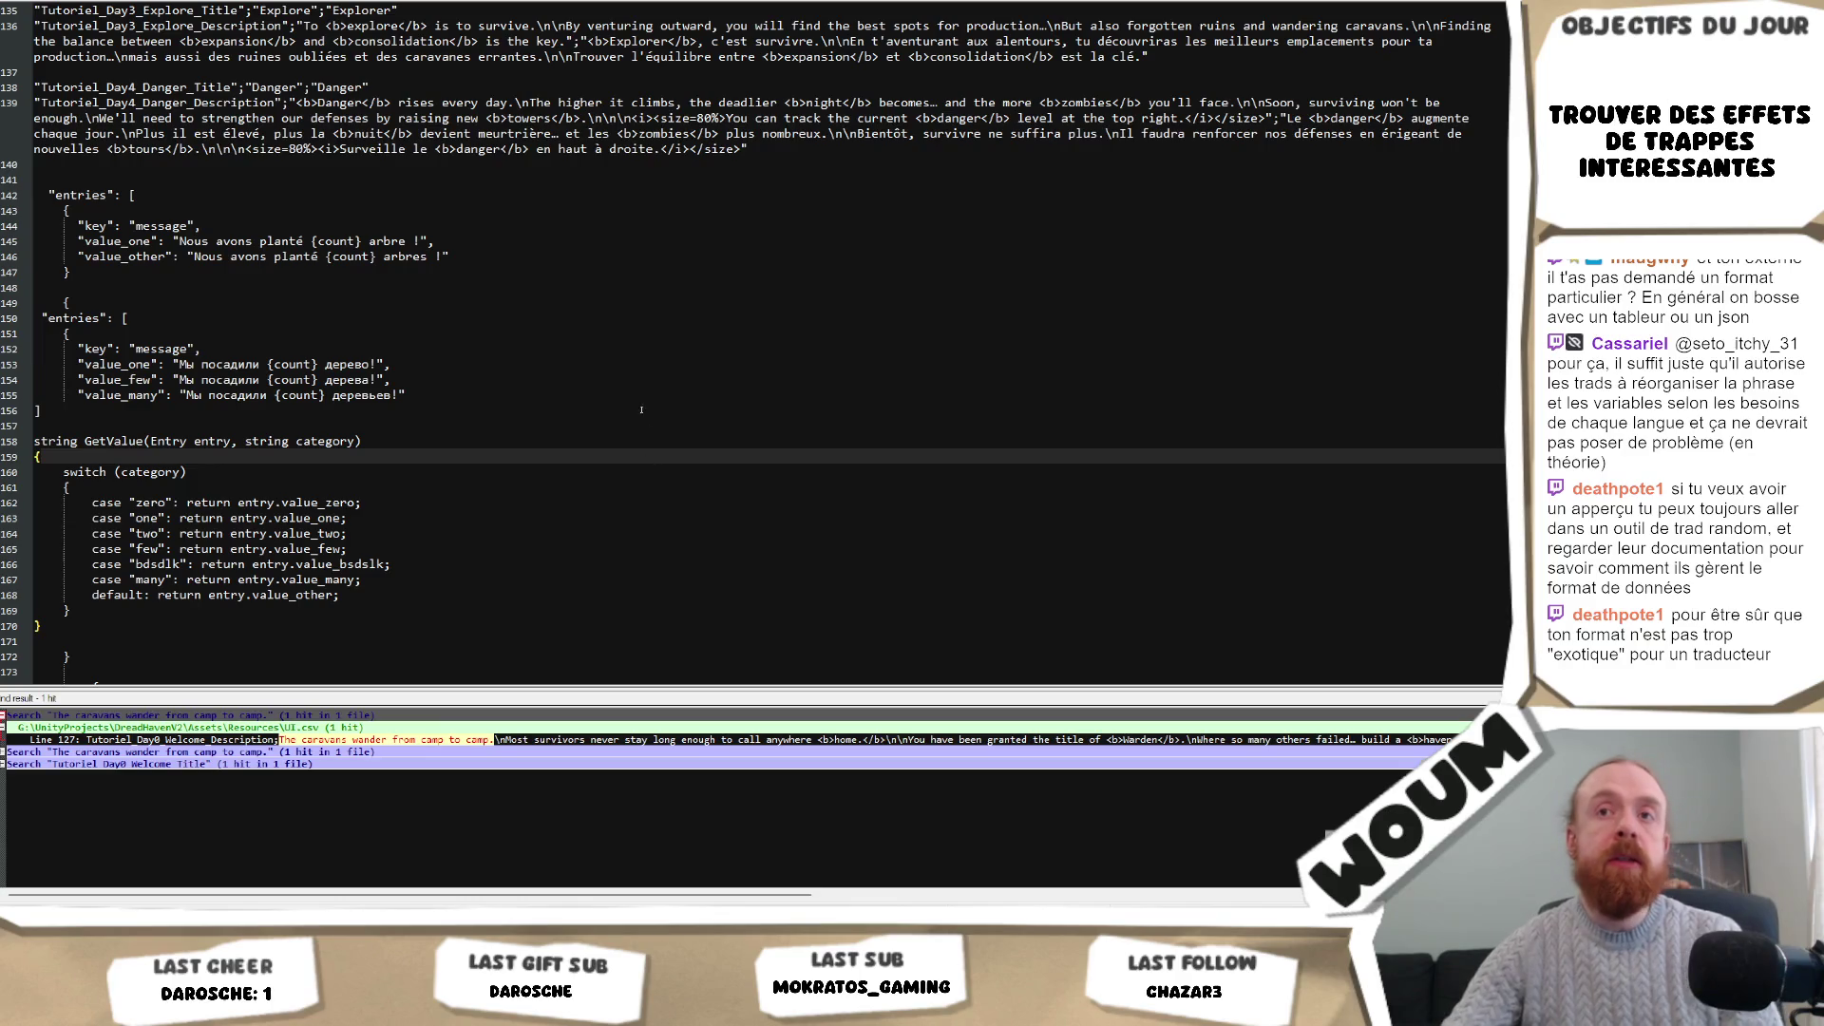
{"action": "left_click", "coordinate": [250, 415]}
{"action": "scroll", "coordinate": [190, 475], "scroll_direction": "down", "scroll_amount": 2}
{"action": "left_click", "coordinate": [122, 568]}
{"action": "left_click_drag", "start_coordinate": [121, 569], "coordinate": [38, 366]}
{"action": "left_click", "coordinate": [122, 441]}
{"action": "scroll", "coordinate": [121, 441], "scroll_direction": "down", "scroll_amount": 3}
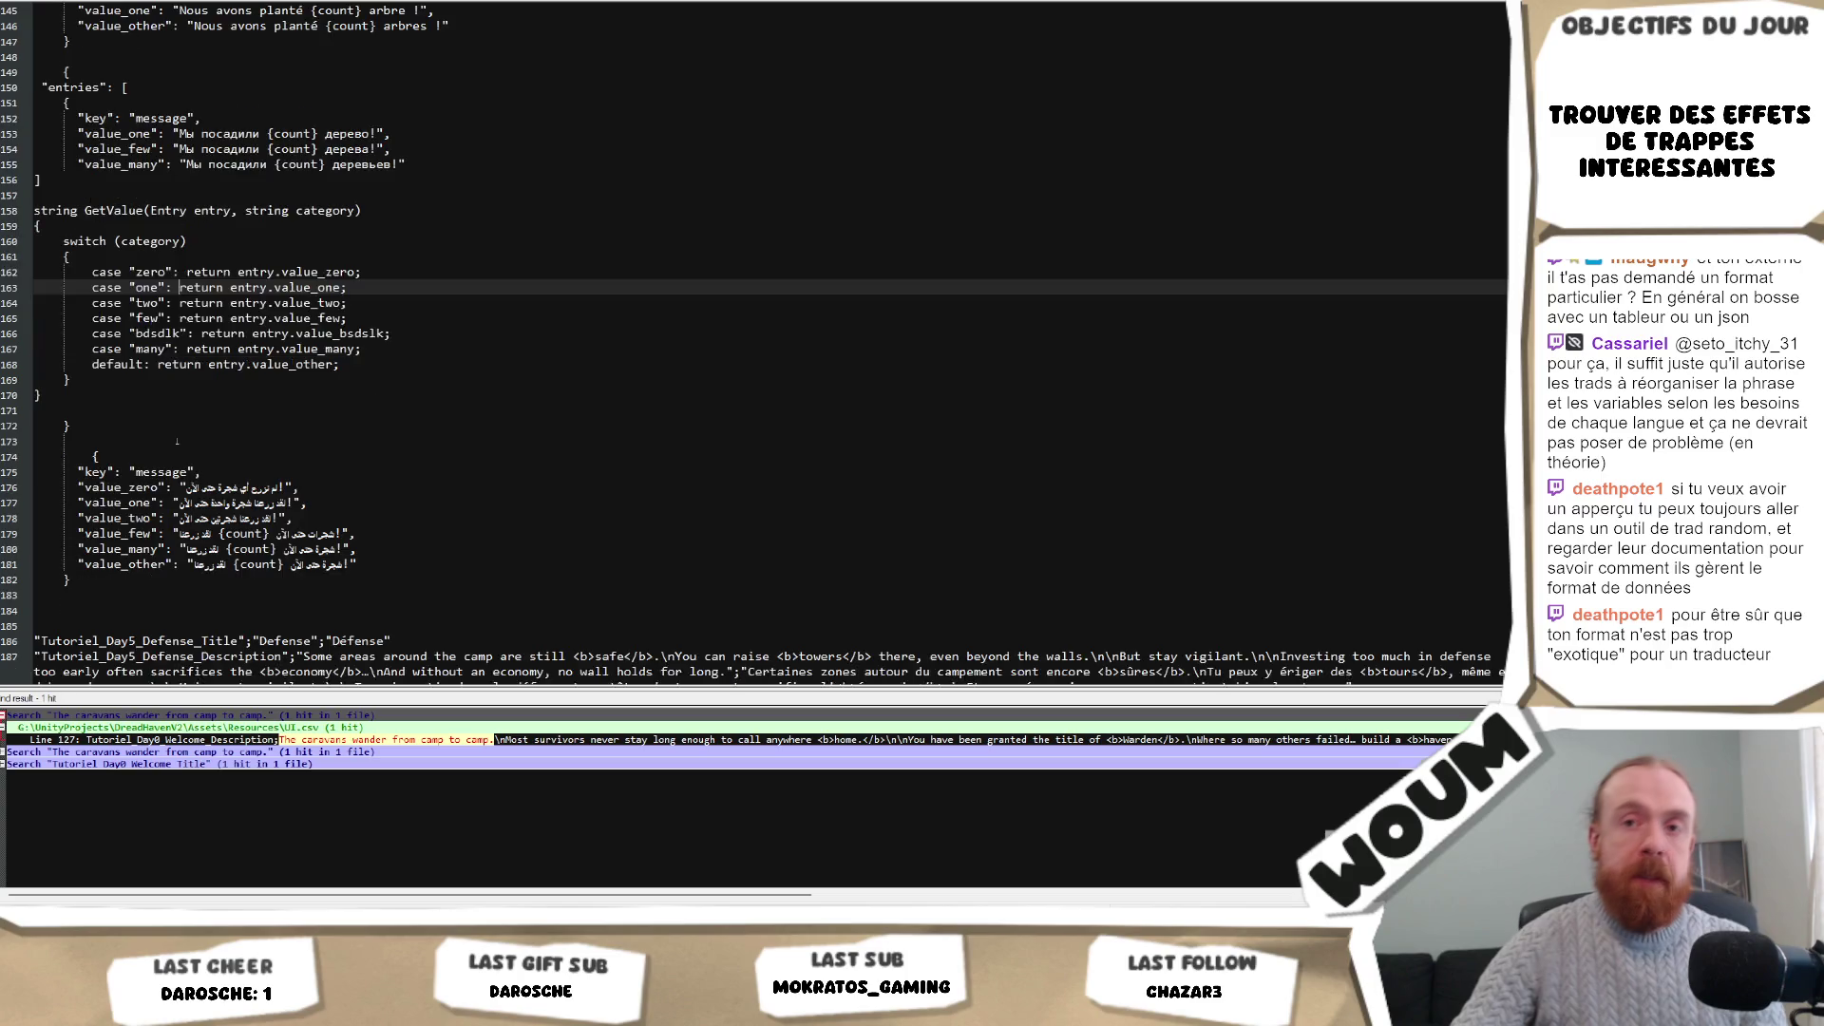
{"action": "mouse_move", "coordinate": [124, 581]}
{"action": "left_mouse_down"}
{"action": "mouse_move", "coordinate": [124, 361]}
{"action": "mouse_move", "coordinate": [124, 426]}
{"action": "left_mouse_up"}
{"action": "left_click", "coordinate": [124, 425]}
{"action": "left_click", "coordinate": [116, 451]}
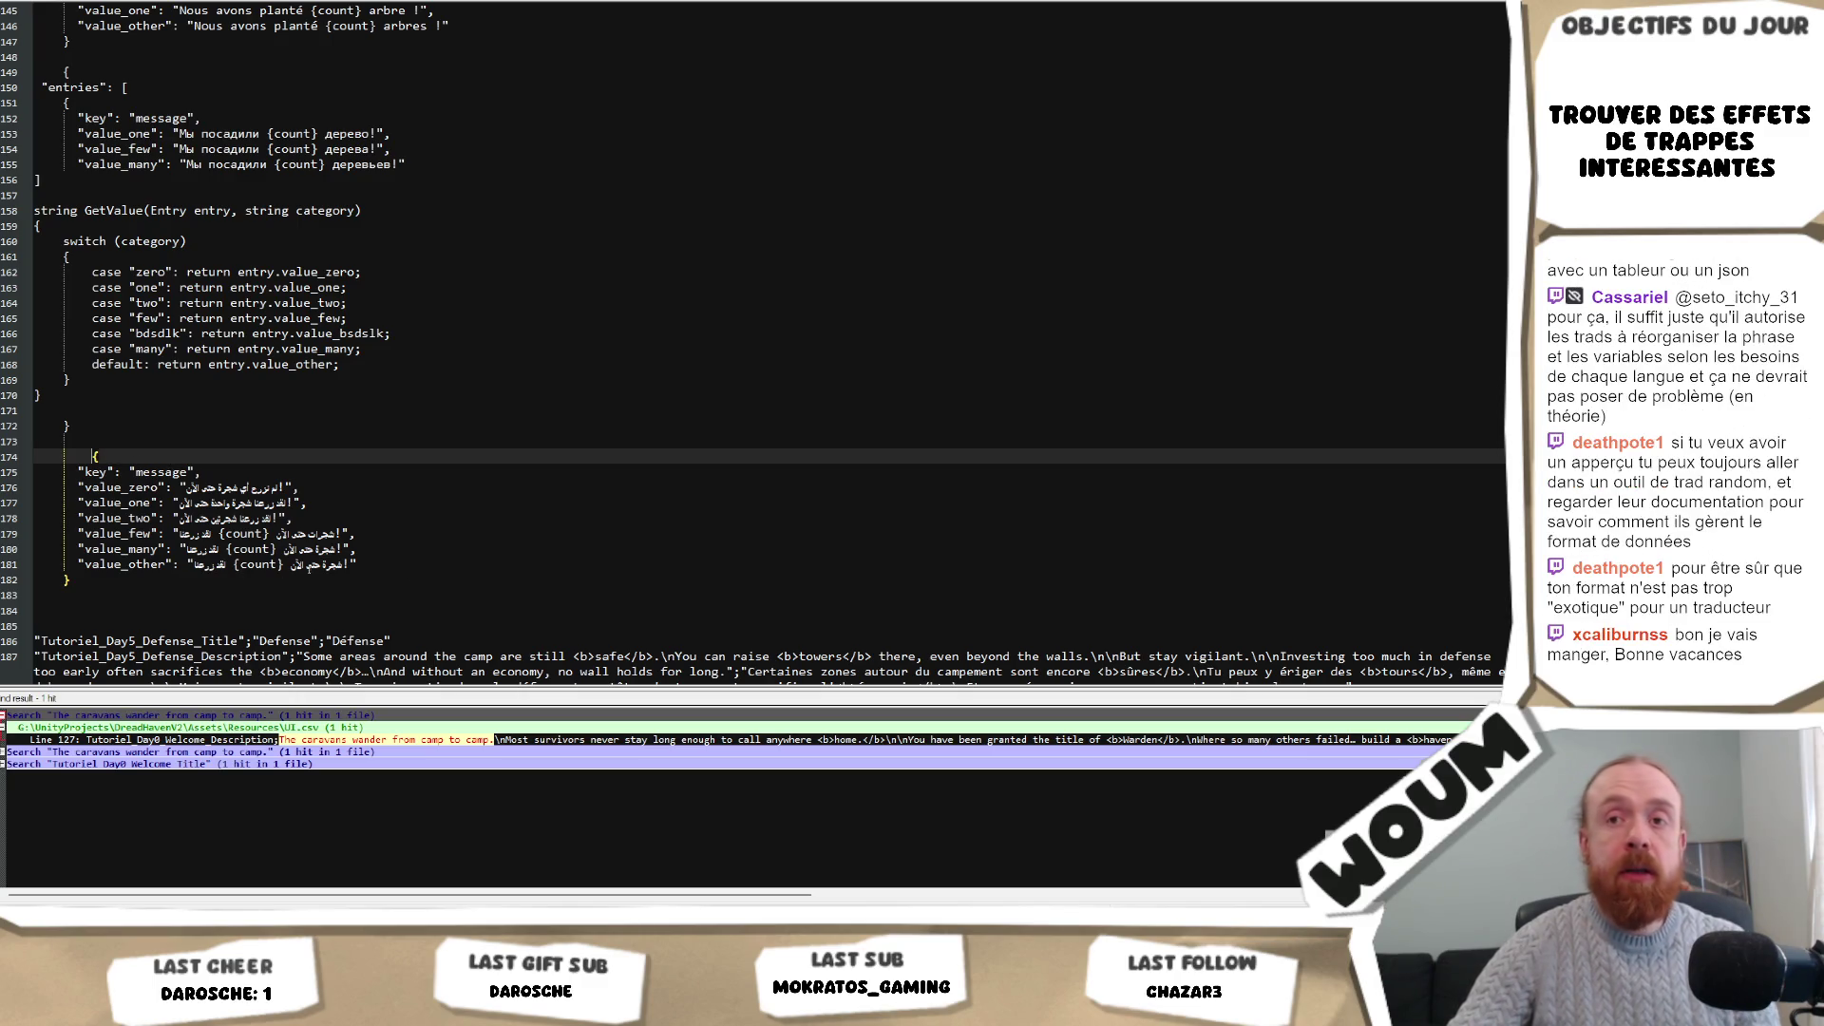
{"action": "left_click_drag", "start_coordinate": [364, 574], "coordinate": [366, 453]}
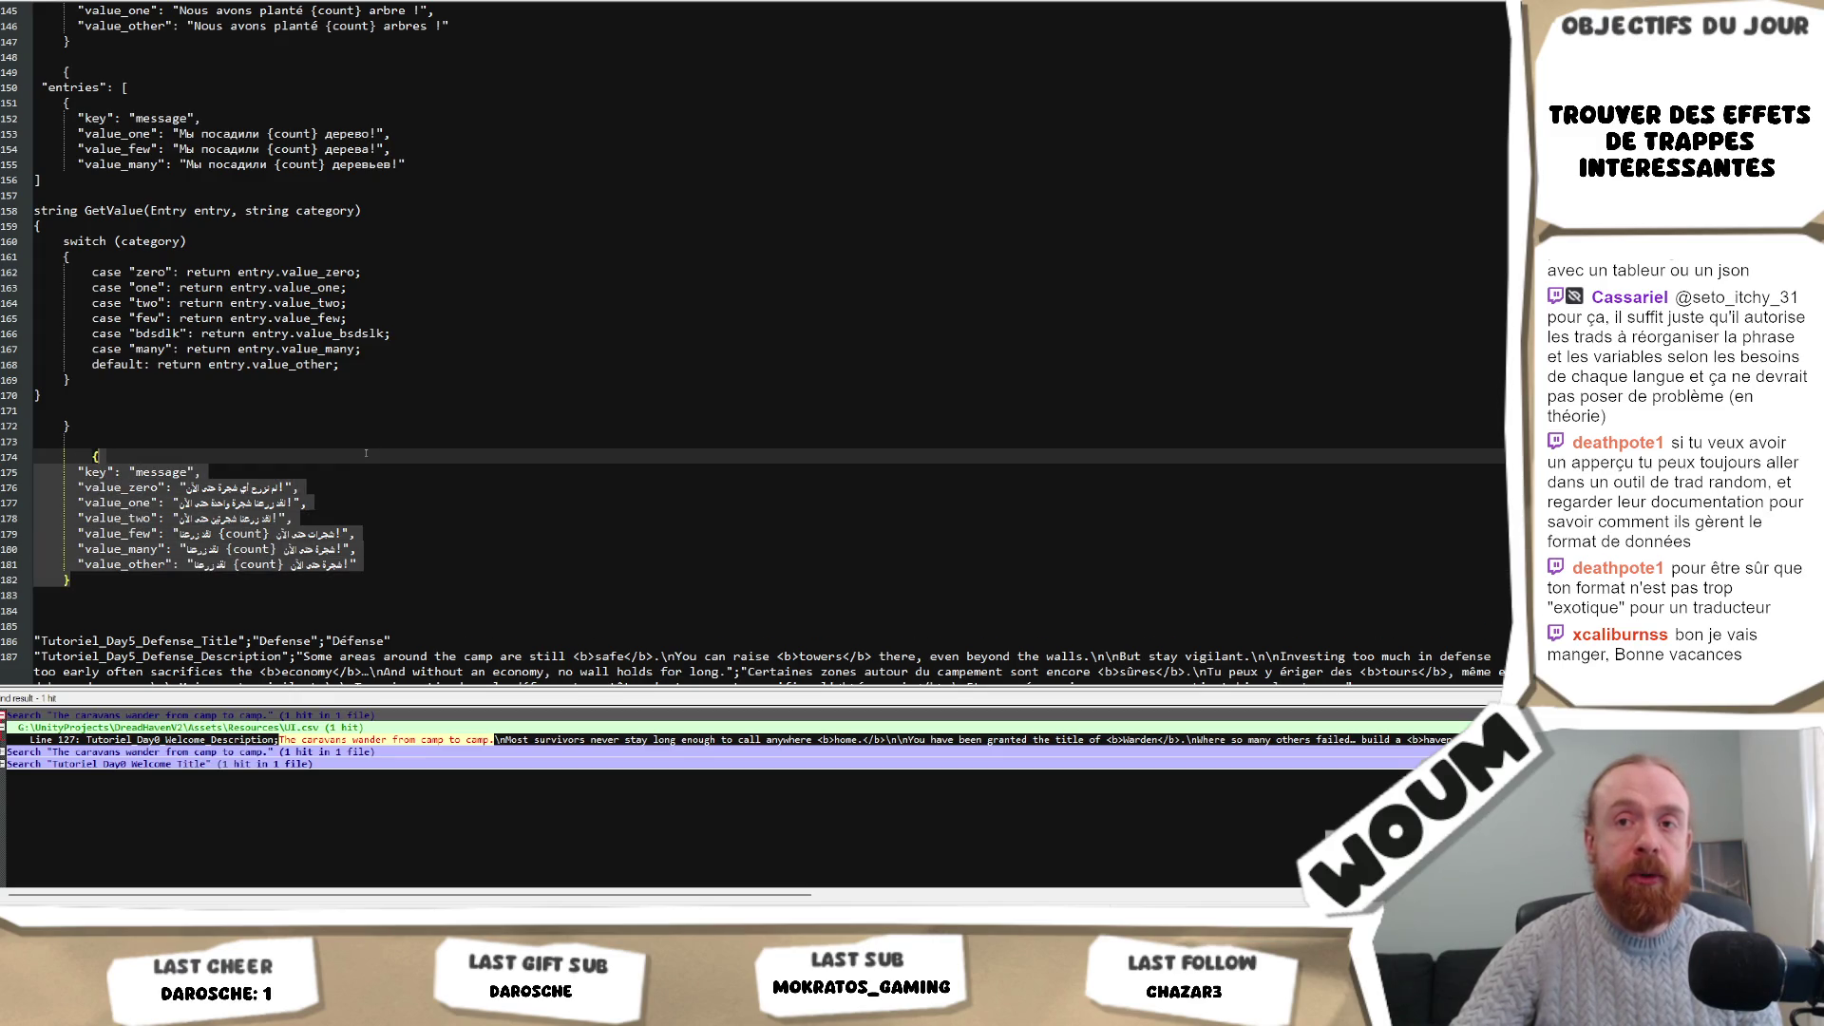
{"action": "left_click", "coordinate": [359, 499]}
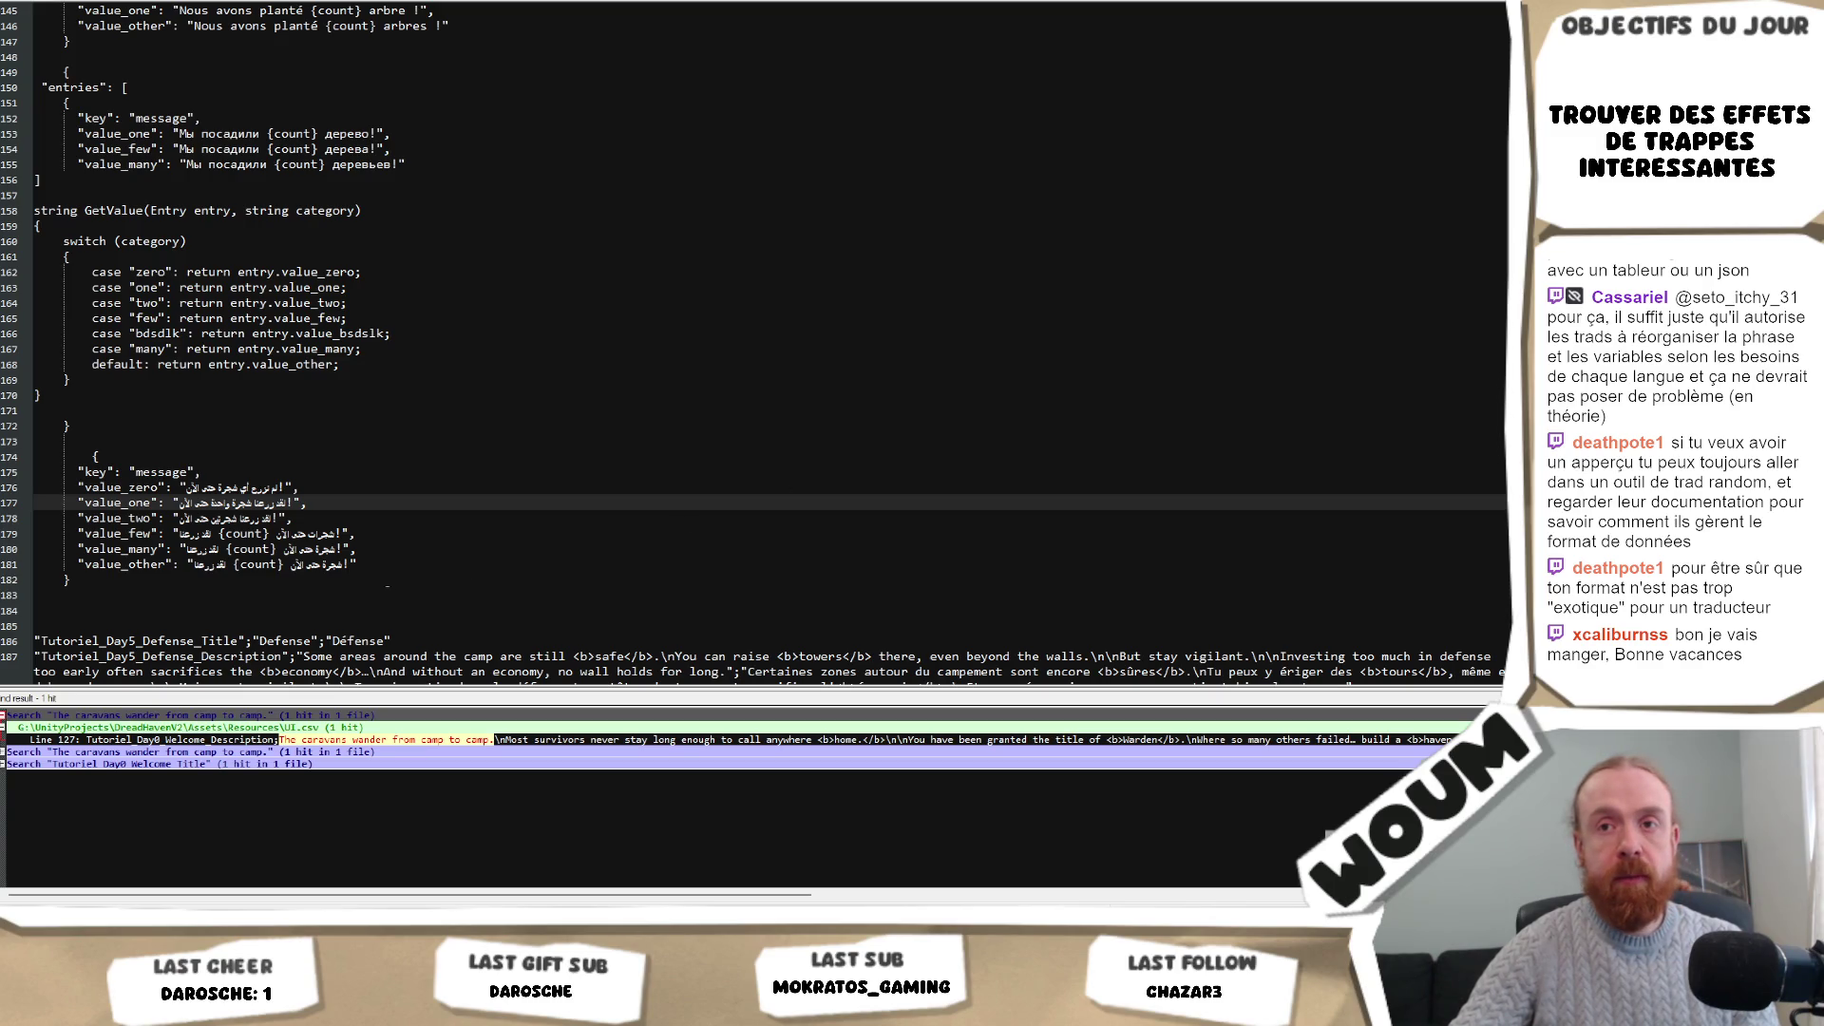
{"action": "left_click", "coordinate": [377, 563]}
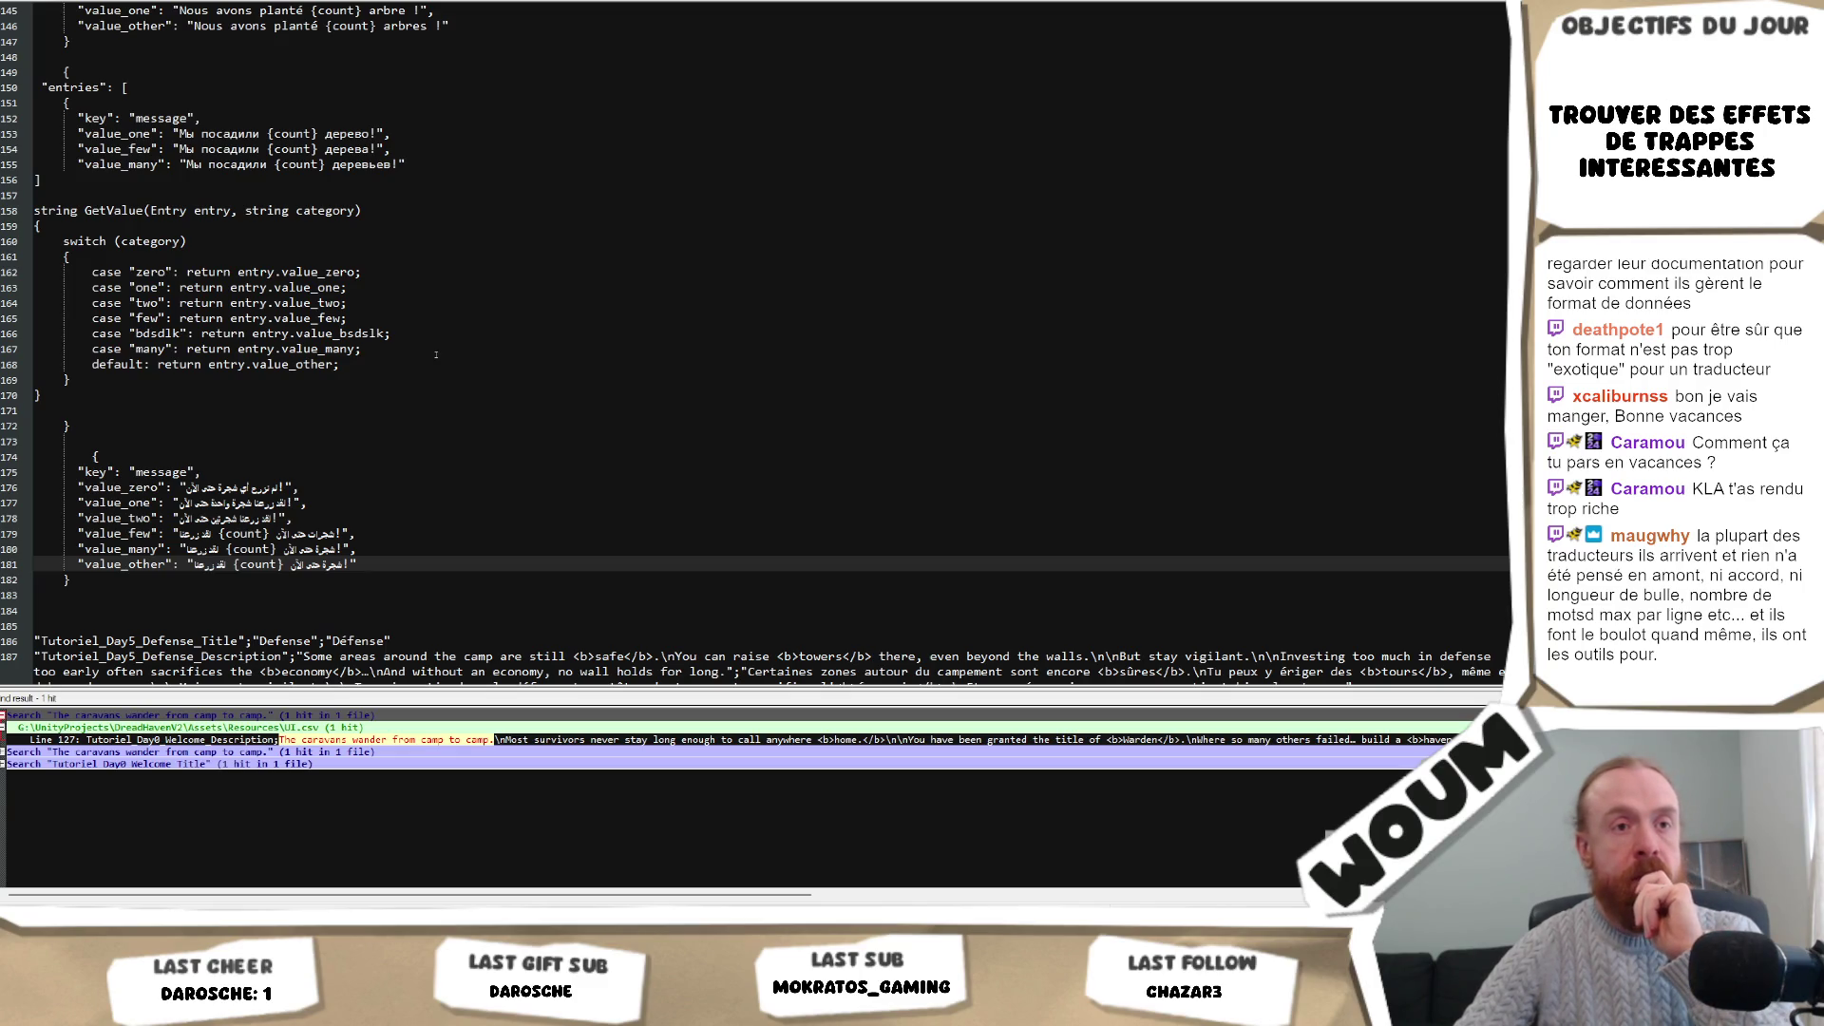
{"action": "left_click", "coordinate": [414, 379]}
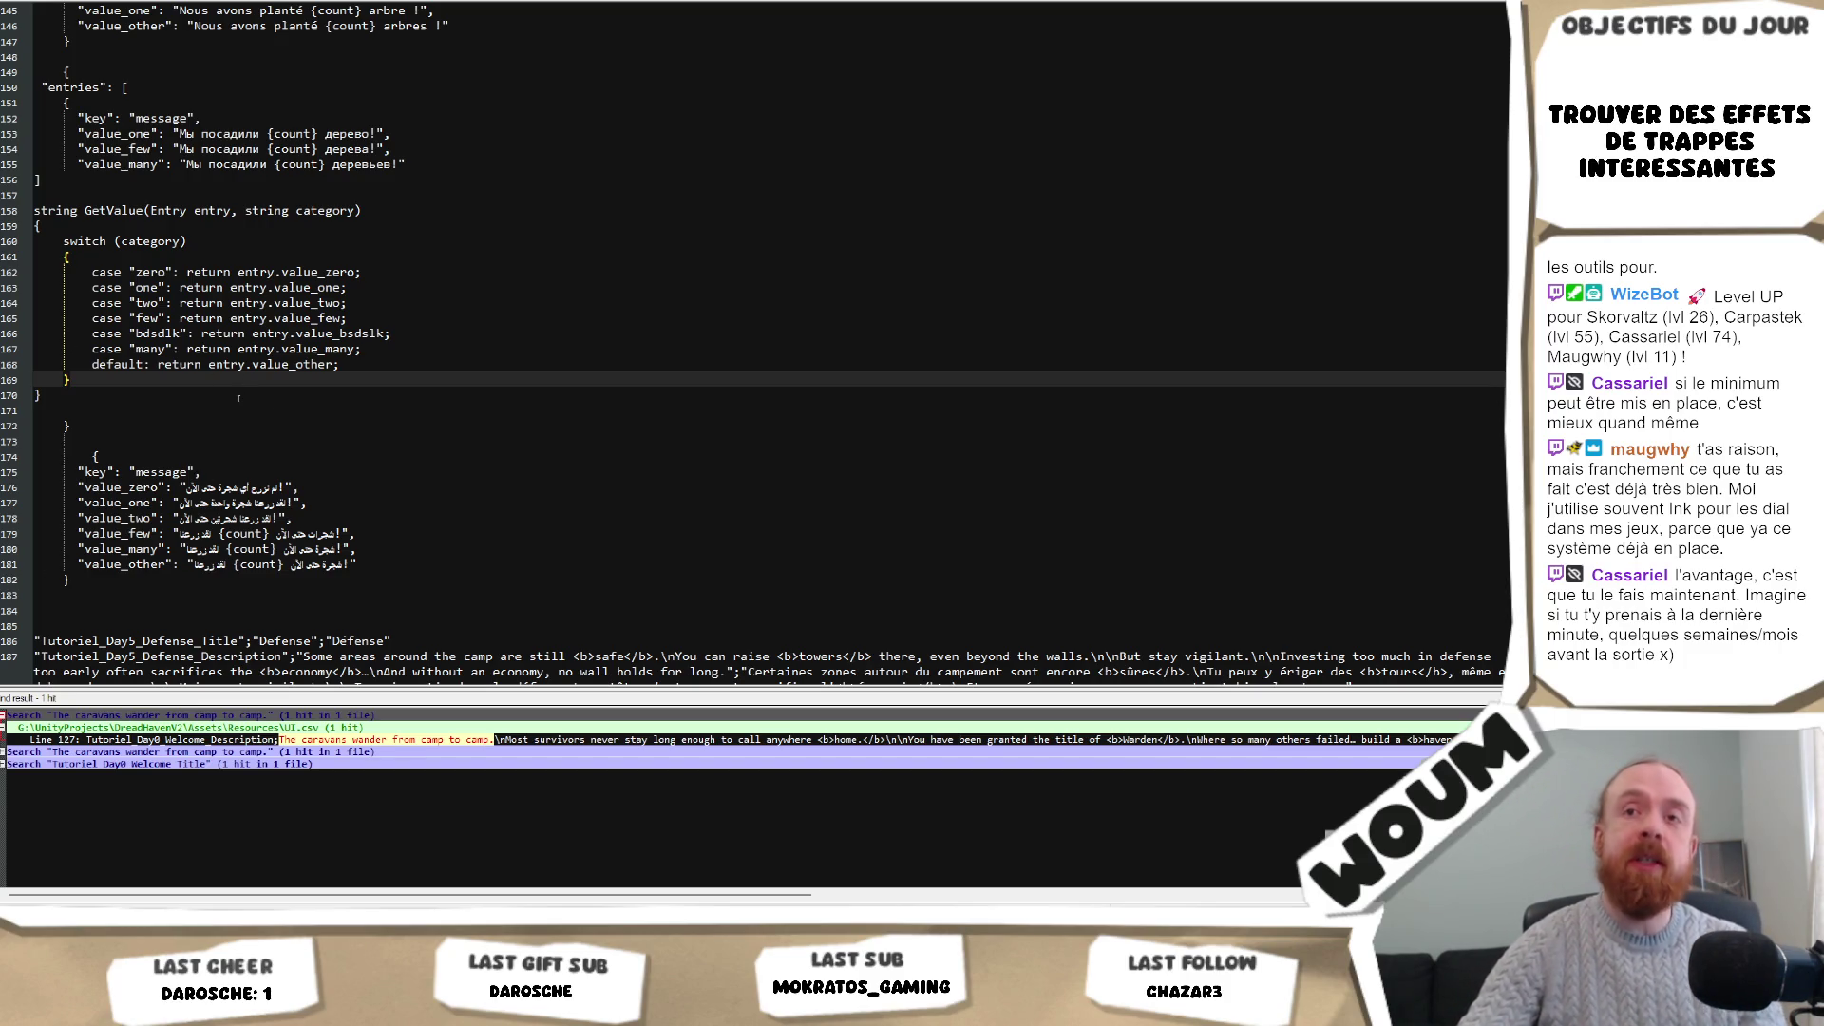
{"action": "key", "text": "Down"}
{"action": "key", "text": "Down"}
{"action": "key", "text": "Down"}
{"action": "scroll", "coordinate": [339, 305], "scroll_direction": "up", "scroll_amount": 2}
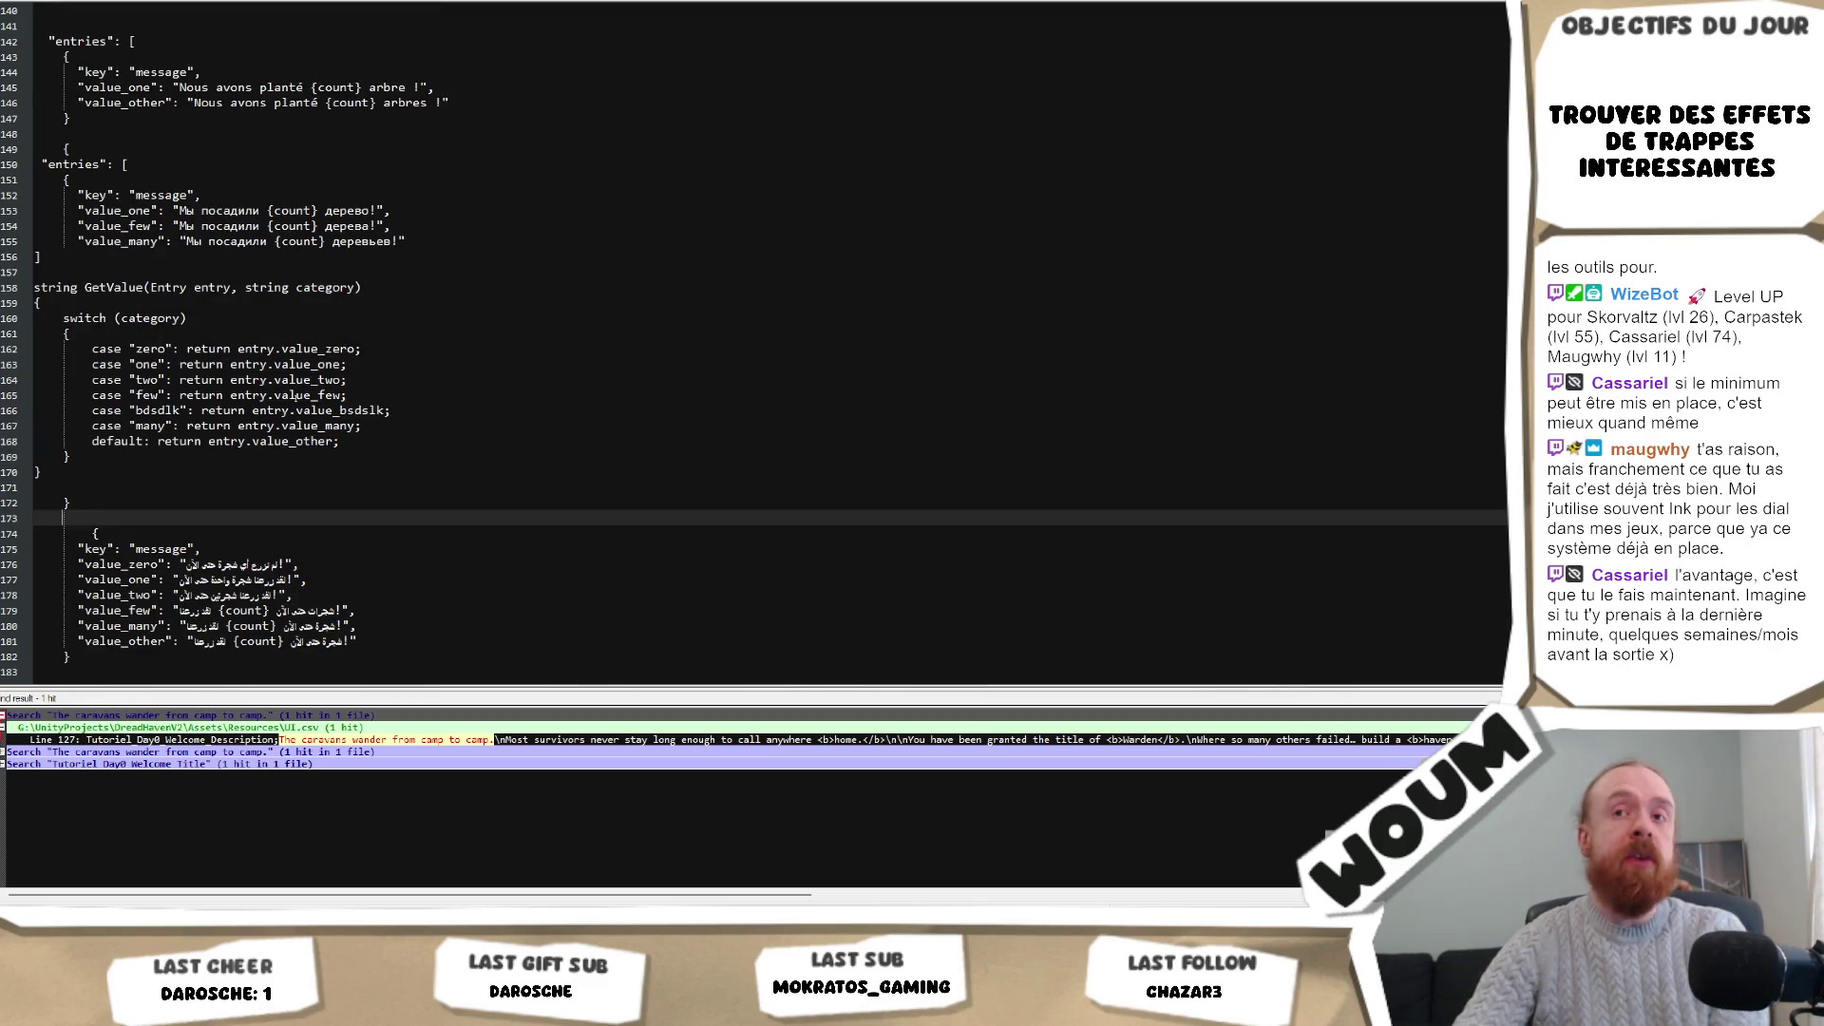
{"action": "scroll", "coordinate": [208, 318], "scroll_direction": "up", "scroll_amount": 3}
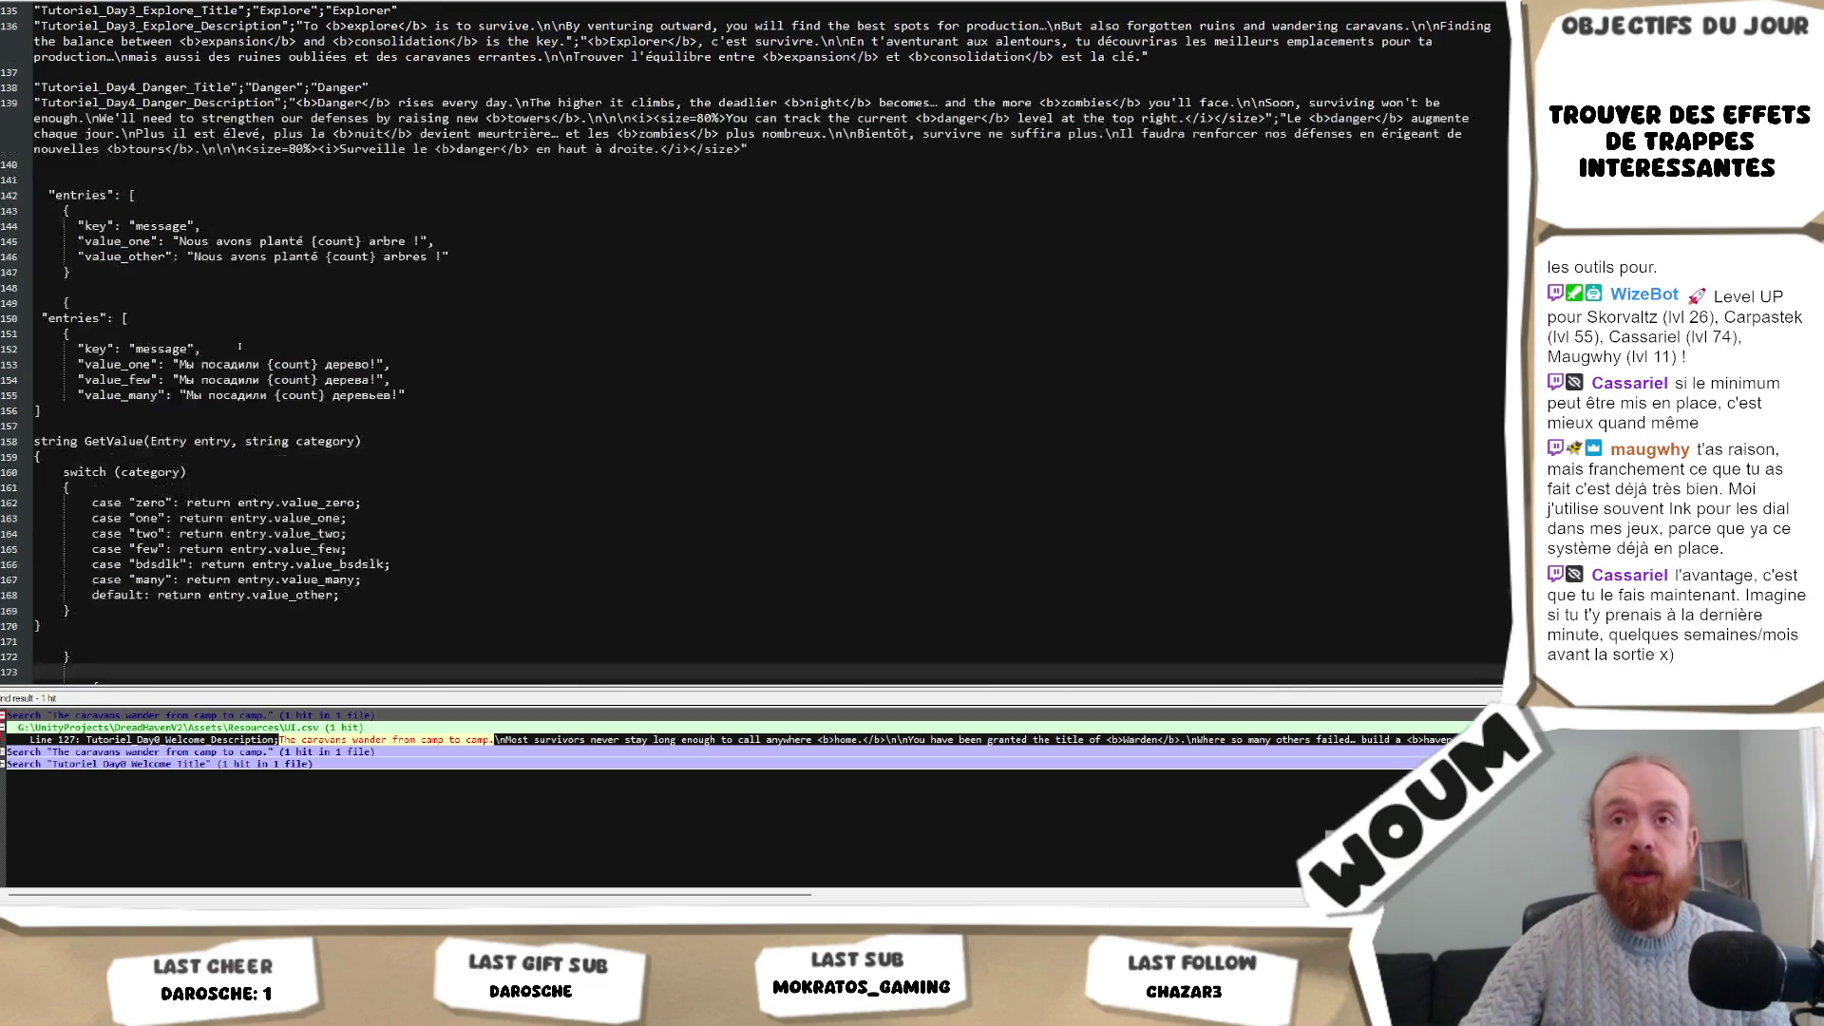
{"action": "scroll", "coordinate": [190, 361], "scroll_direction": "down", "scroll_amount": 6}
{"action": "scroll", "coordinate": [173, 394], "scroll_direction": "up", "scroll_amount": 2}
{"action": "mouse_move", "coordinate": [74, 410]}
{"action": "left_mouse_down"}
{"action": "mouse_move", "coordinate": [57, 211]}
{"action": "mouse_move", "coordinate": [57, 503]}
{"action": "left_mouse_up"}
{"action": "mouse_move", "coordinate": [217, 409]}
{"action": "left_mouse_down"}
{"action": "mouse_move", "coordinate": [95, 363]}
{"action": "mouse_move", "coordinate": [69, 302]}
{"action": "mouse_move", "coordinate": [69, 165]}
{"action": "mouse_move", "coordinate": [77, 225]}
{"action": "mouse_move", "coordinate": [80, 195]}
{"action": "left_mouse_up"}
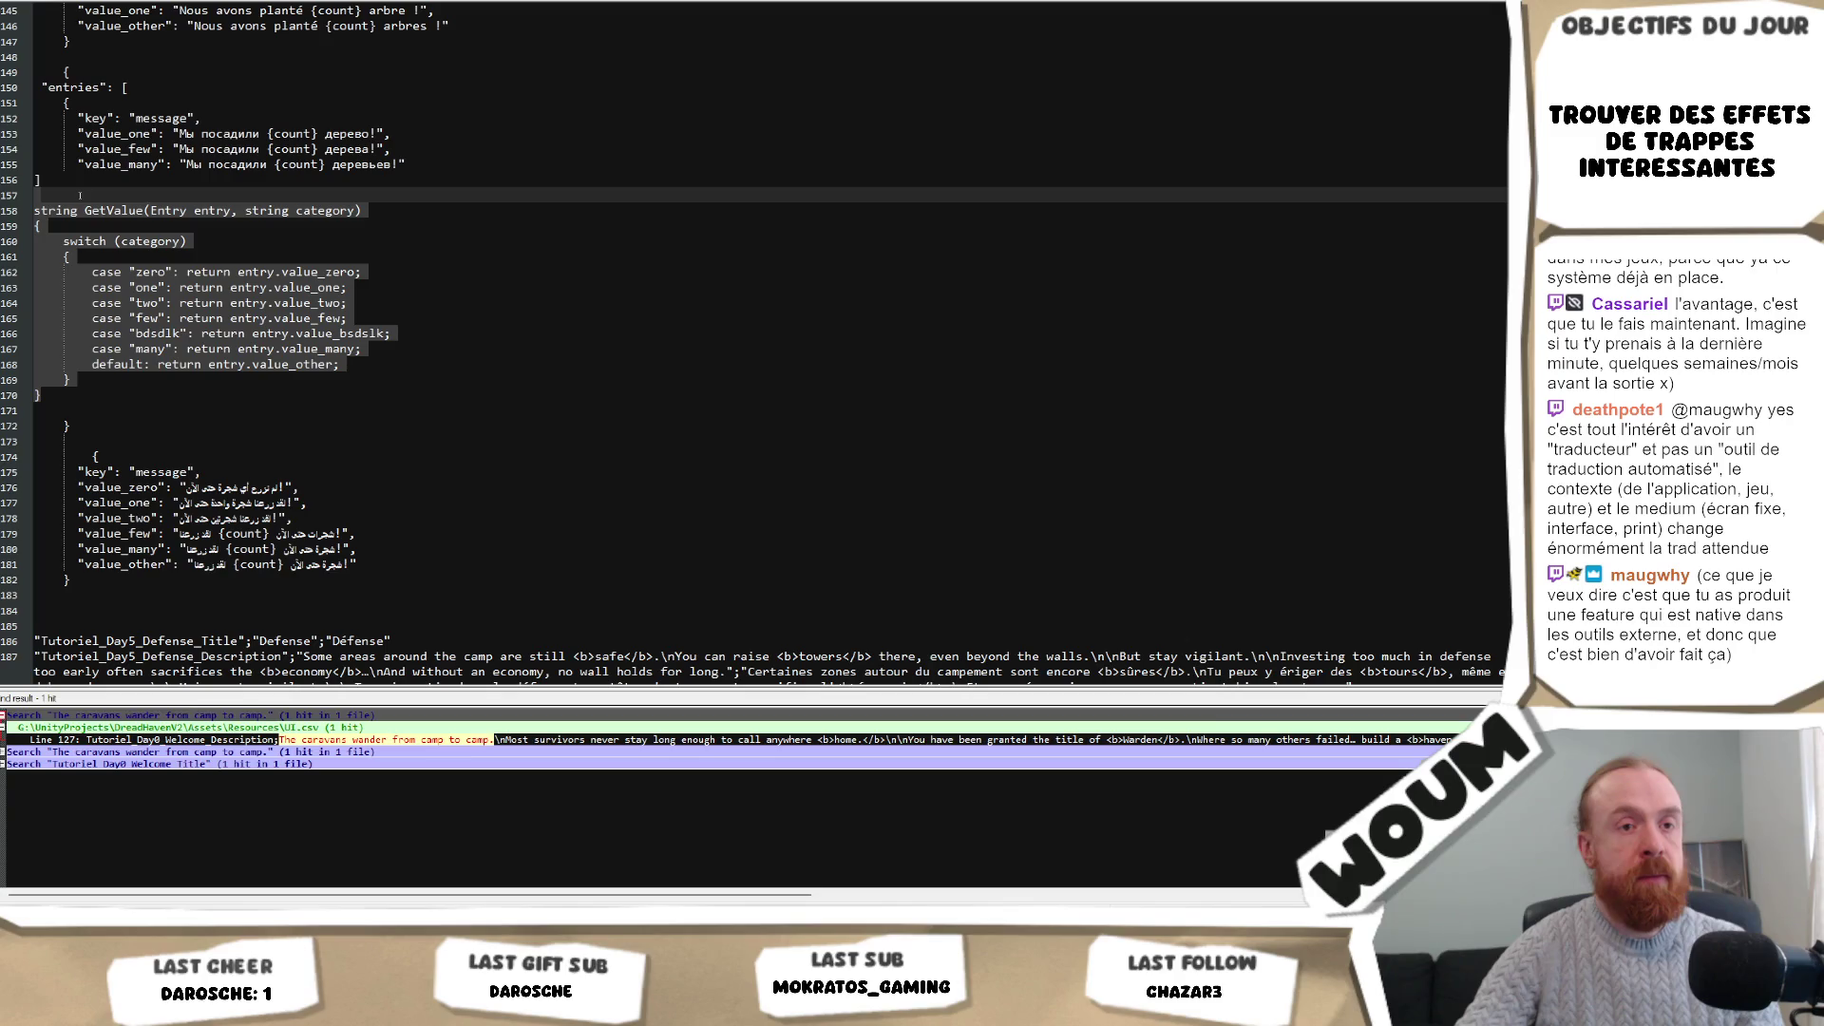
{"action": "mouse_move", "coordinate": [80, 200]}
{"action": "left_mouse_down"}
{"action": "mouse_move", "coordinate": [80, 302]}
{"action": "mouse_move", "coordinate": [84, 177]}
{"action": "mouse_move", "coordinate": [57, 228]}
{"action": "mouse_move", "coordinate": [34, 203]}
{"action": "left_mouse_up"}
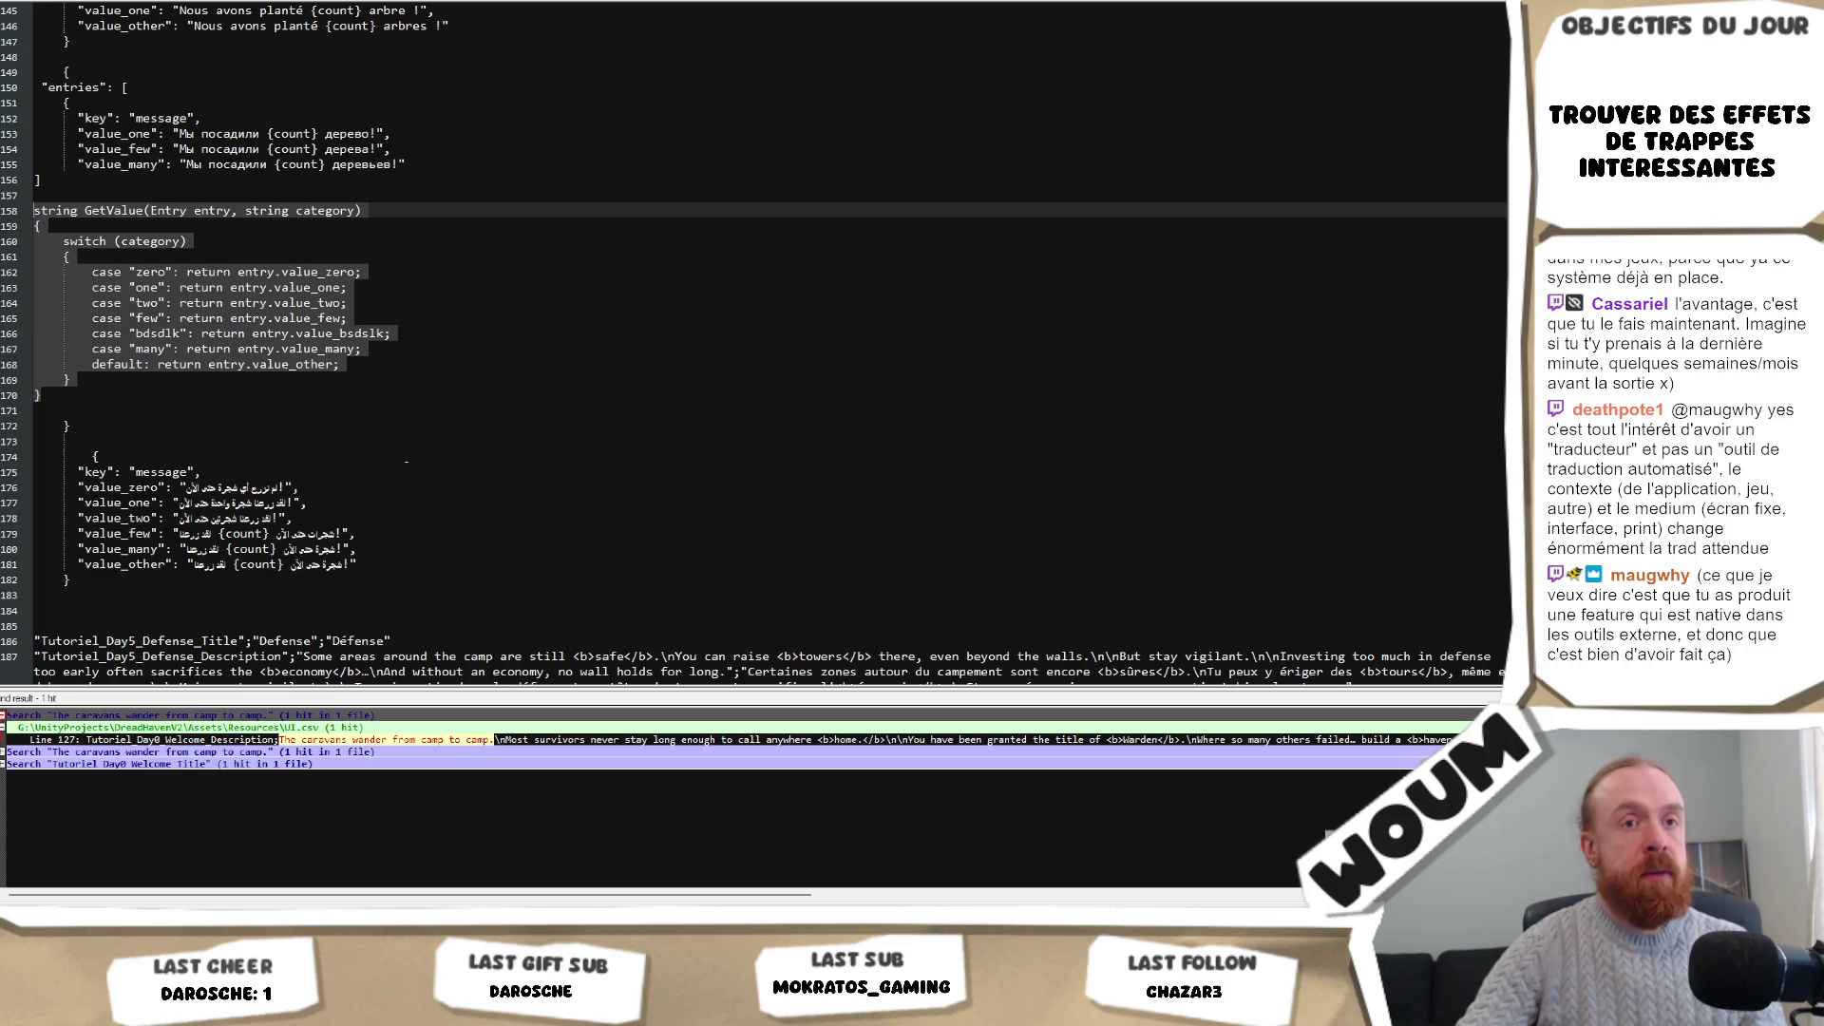
{"action": "scroll", "coordinate": [405, 461], "scroll_direction": "up", "scroll_amount": 2}
{"action": "left_click_drag", "start_coordinate": [67, 461], "coordinate": [73, 273]}
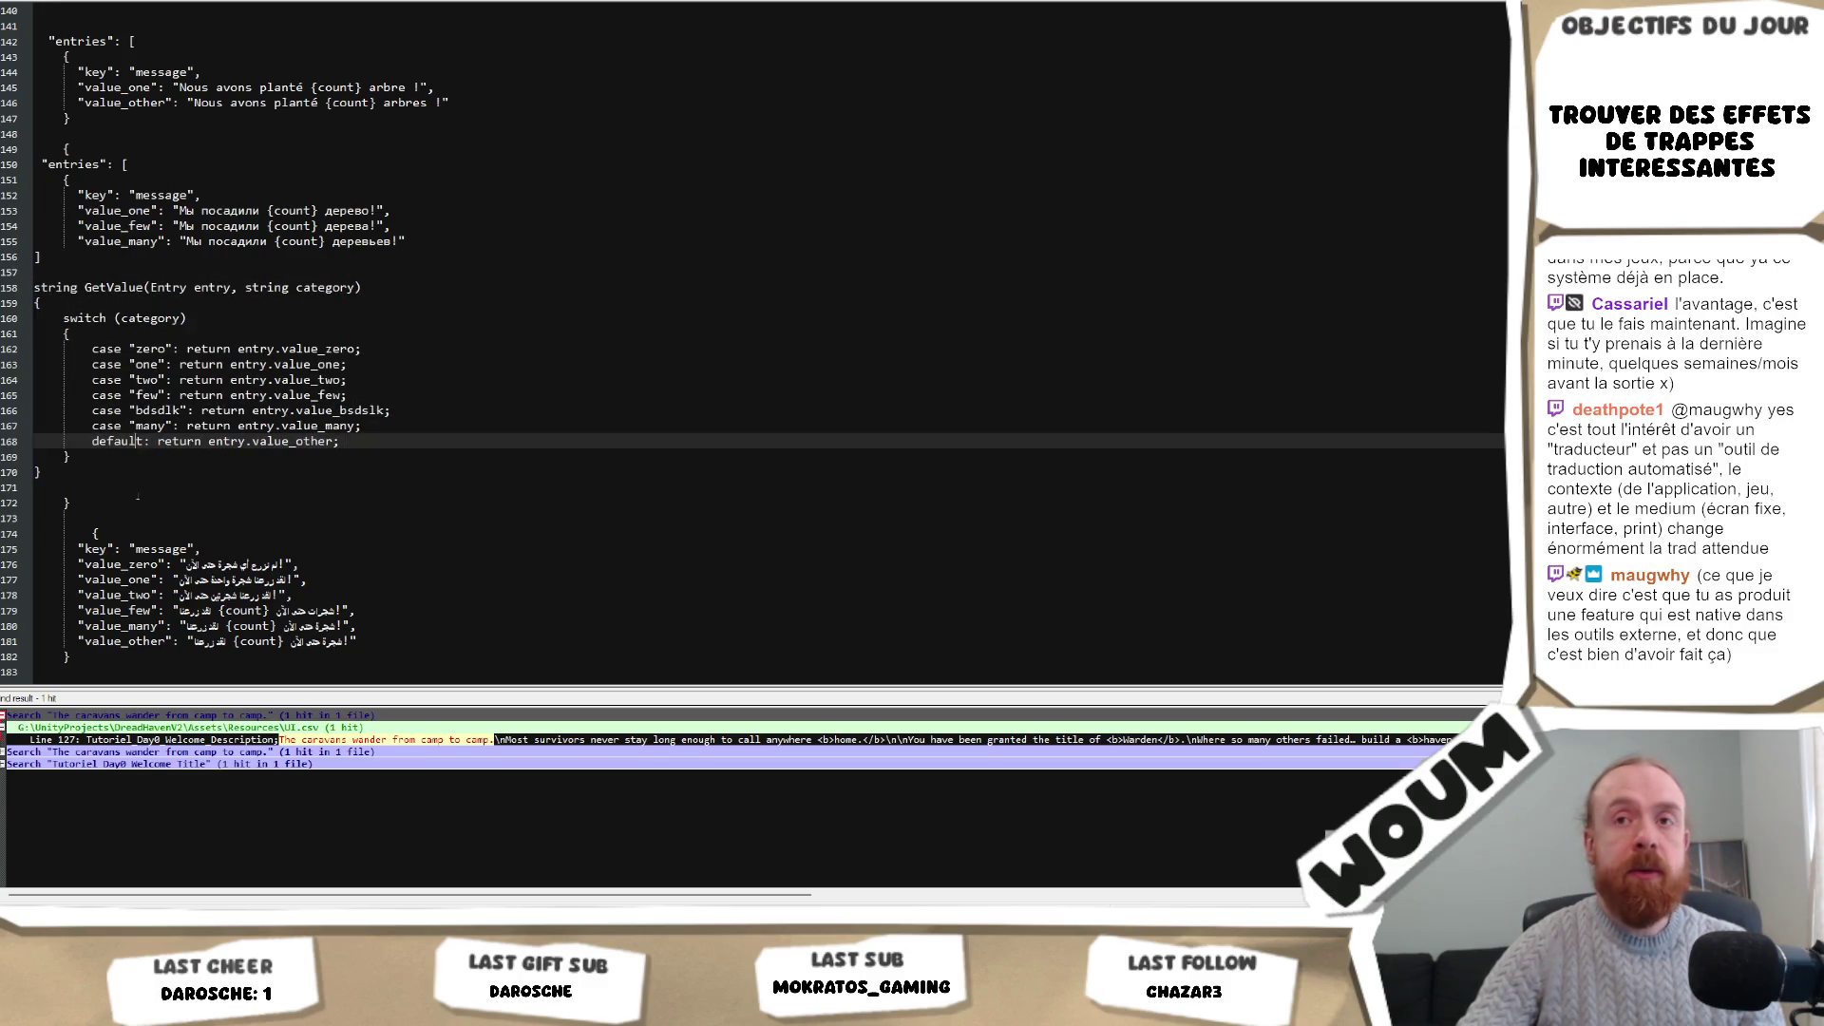
{"action": "left_click", "coordinate": [129, 411]}
{"action": "left_click_drag", "start_coordinate": [87, 486], "coordinate": [76, 273]}
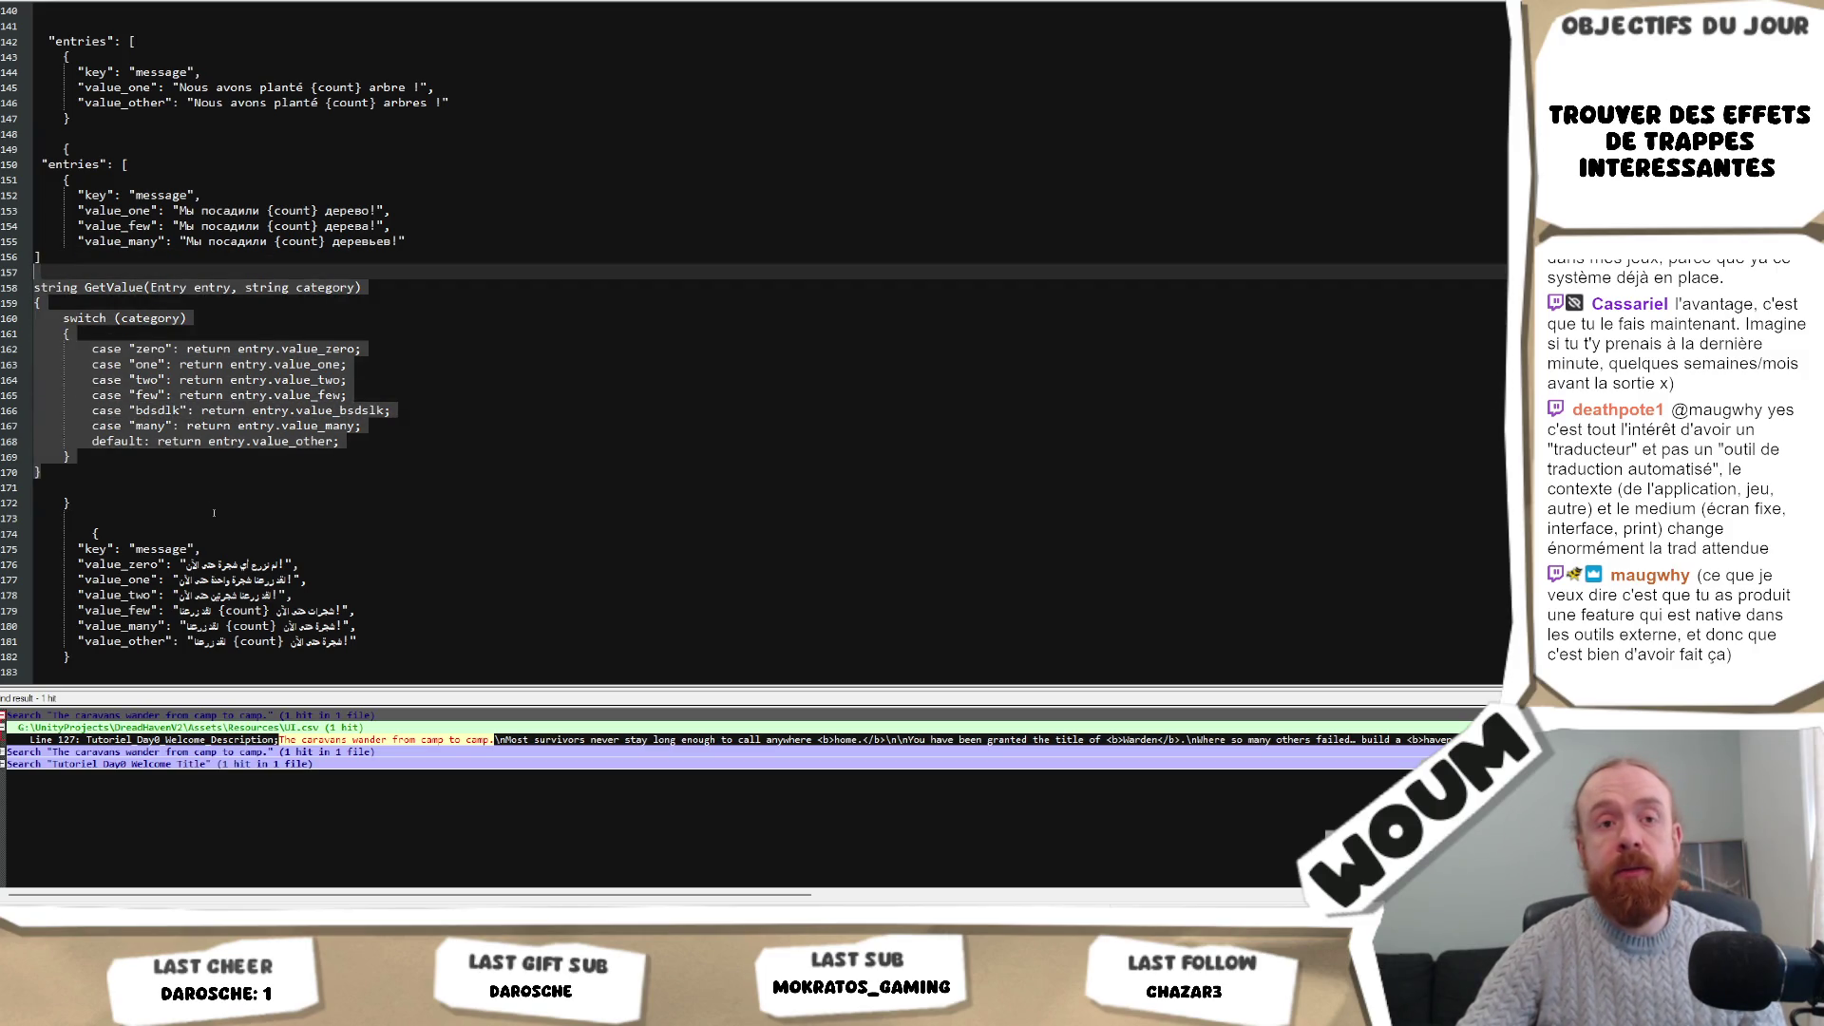
{"action": "scroll", "coordinate": [214, 513], "scroll_direction": "down", "scroll_amount": 3}
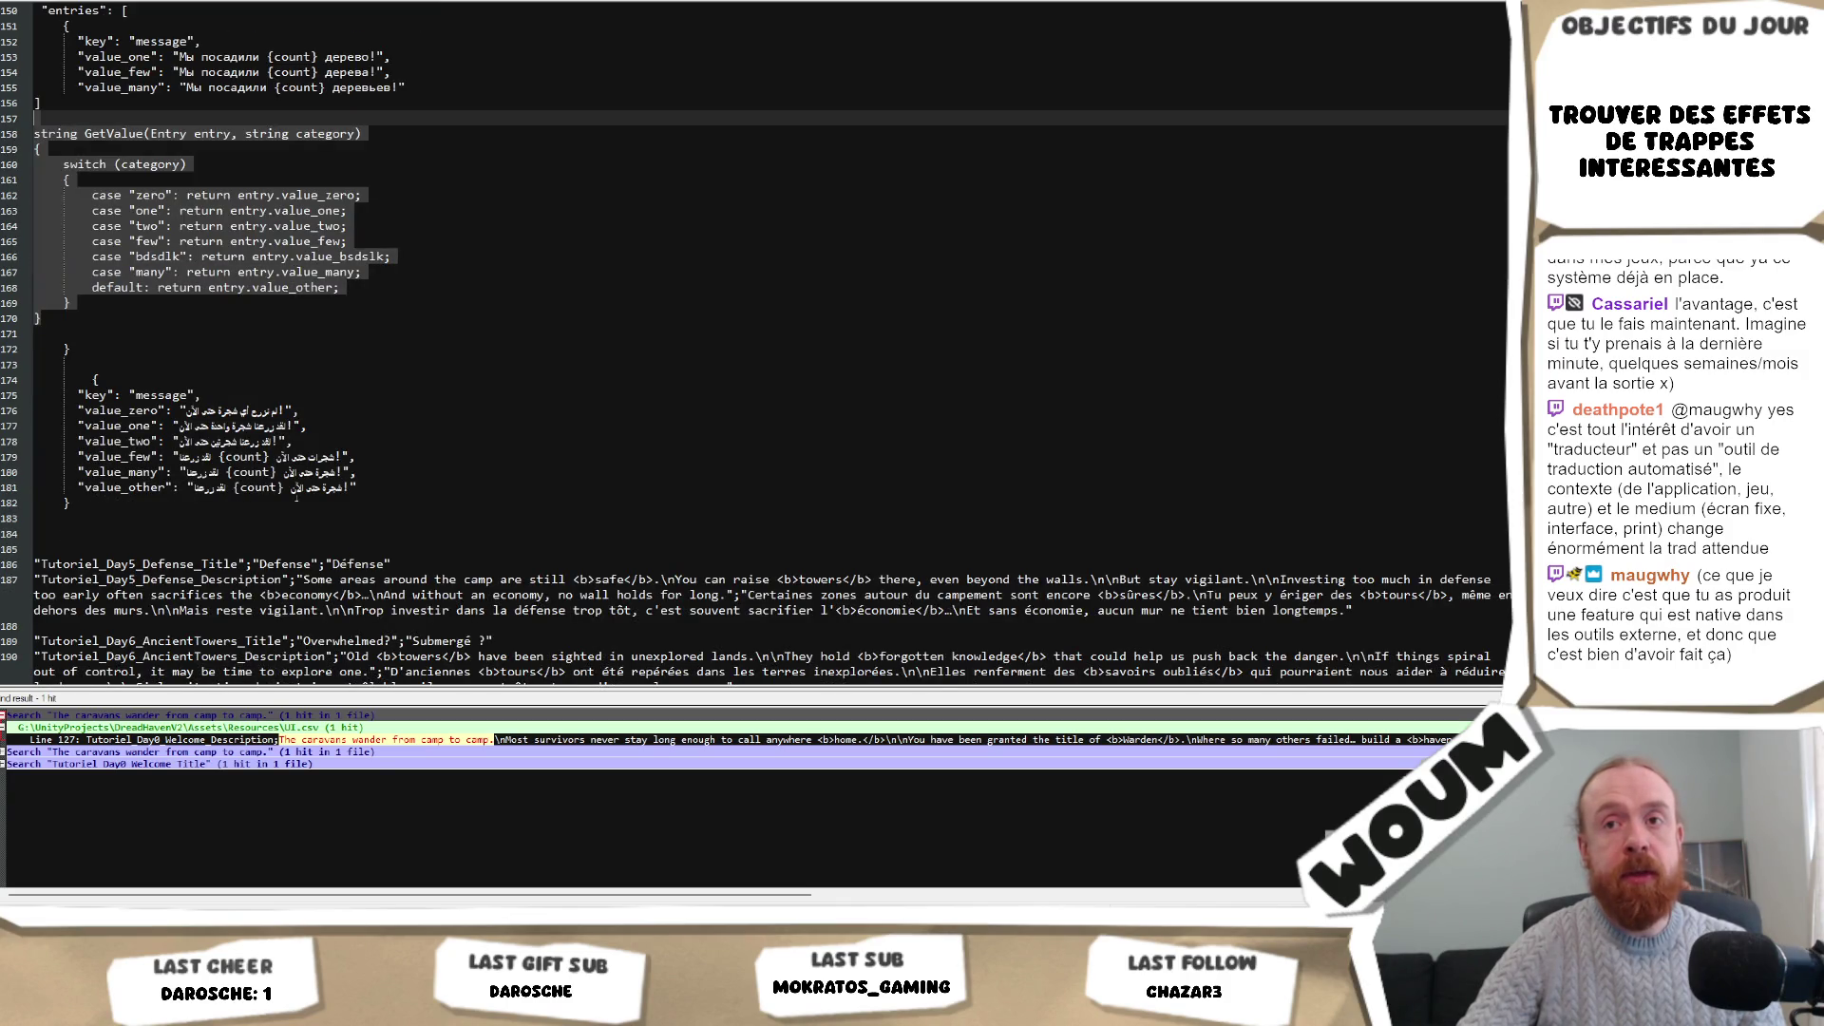
{"action": "scroll", "coordinate": [444, 460], "scroll_direction": "up", "scroll_amount": 3}
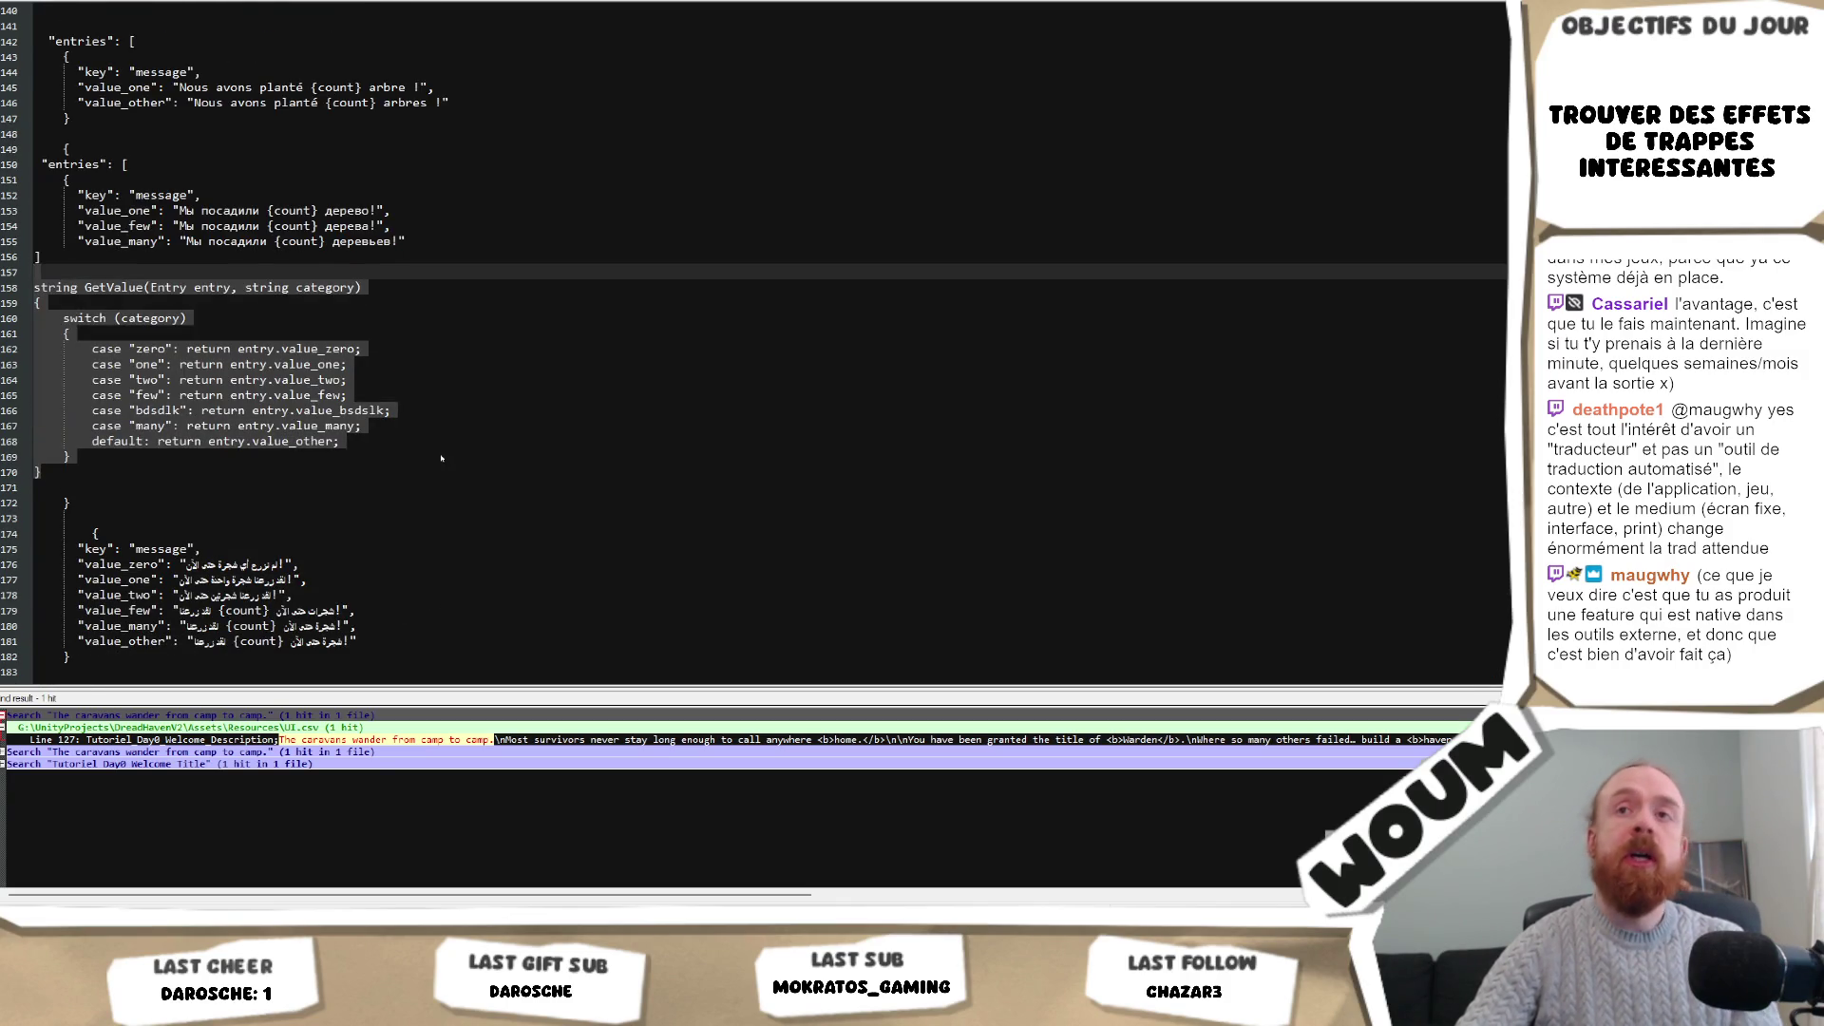
{"action": "scroll", "coordinate": [432, 459], "scroll_direction": "up", "scroll_amount": 3}
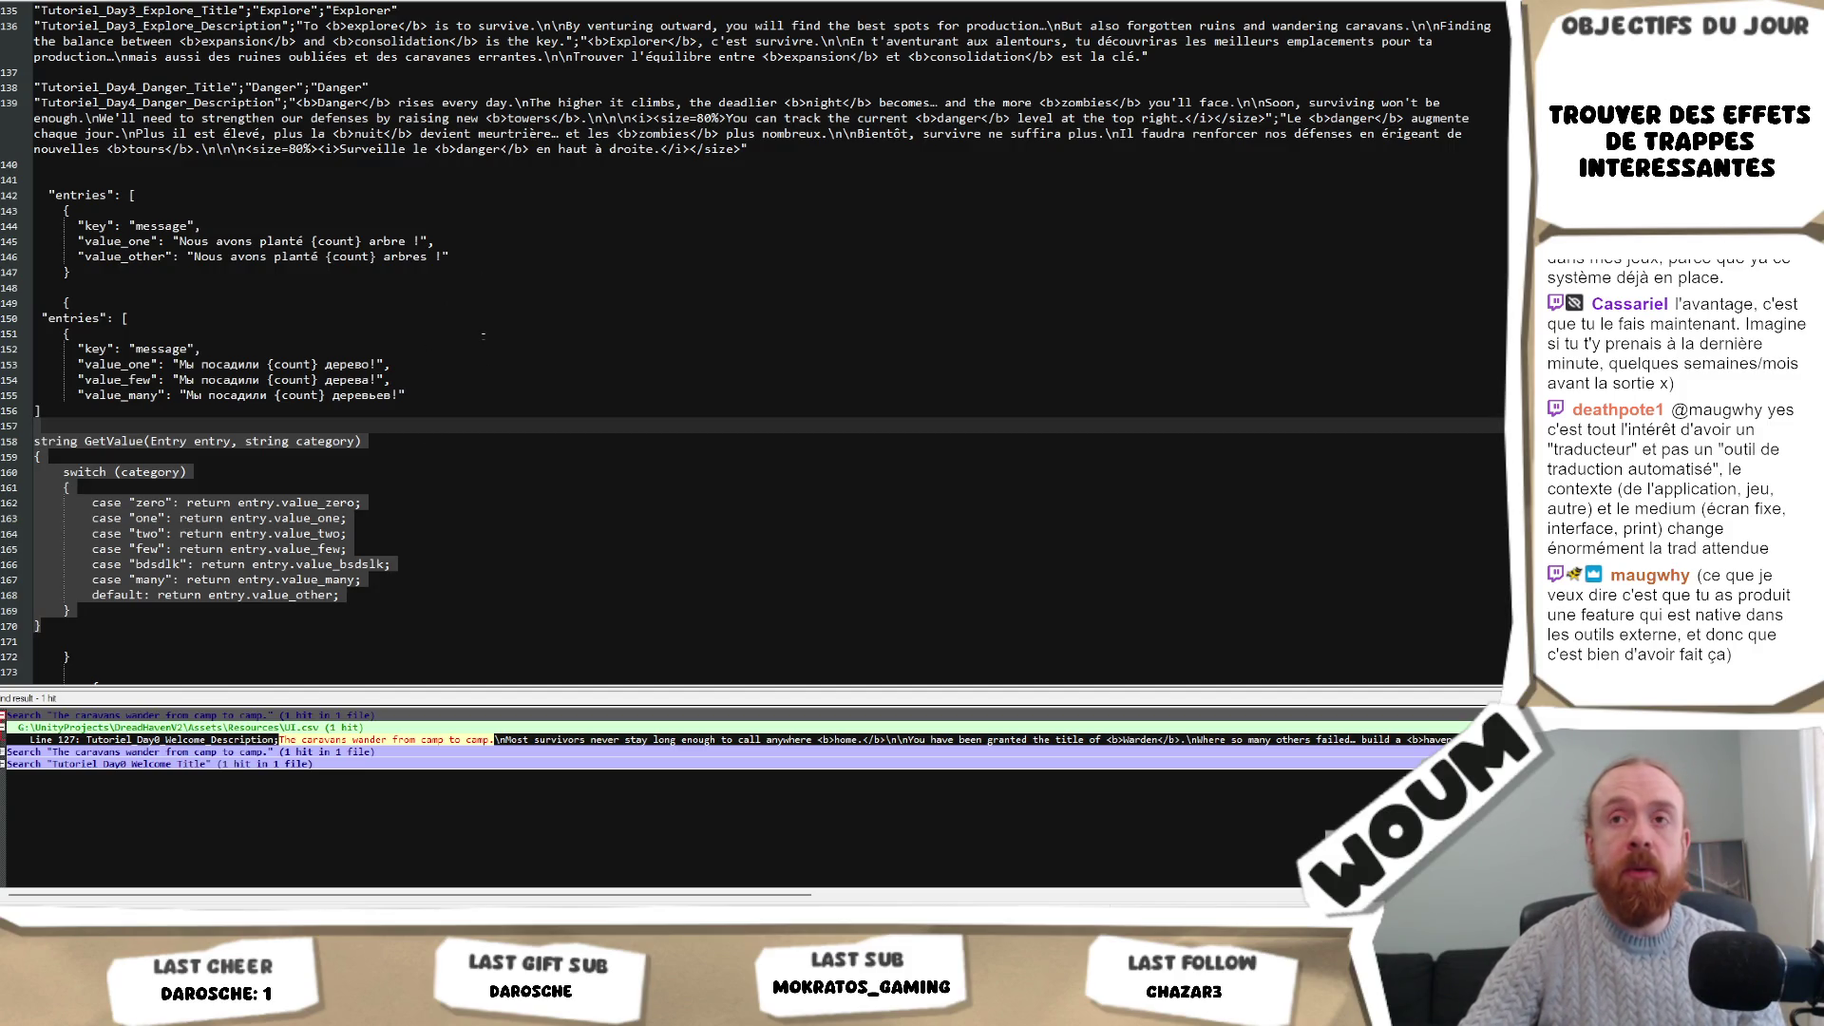
{"action": "scroll", "coordinate": [483, 334], "scroll_direction": "down", "scroll_amount": 3}
{"action": "mouse_move", "coordinate": [43, 472]}
{"action": "left_mouse_down"}
{"action": "mouse_move", "coordinate": [158, 379]}
{"action": "mouse_move", "coordinate": [36, 287]}
{"action": "left_mouse_up"}
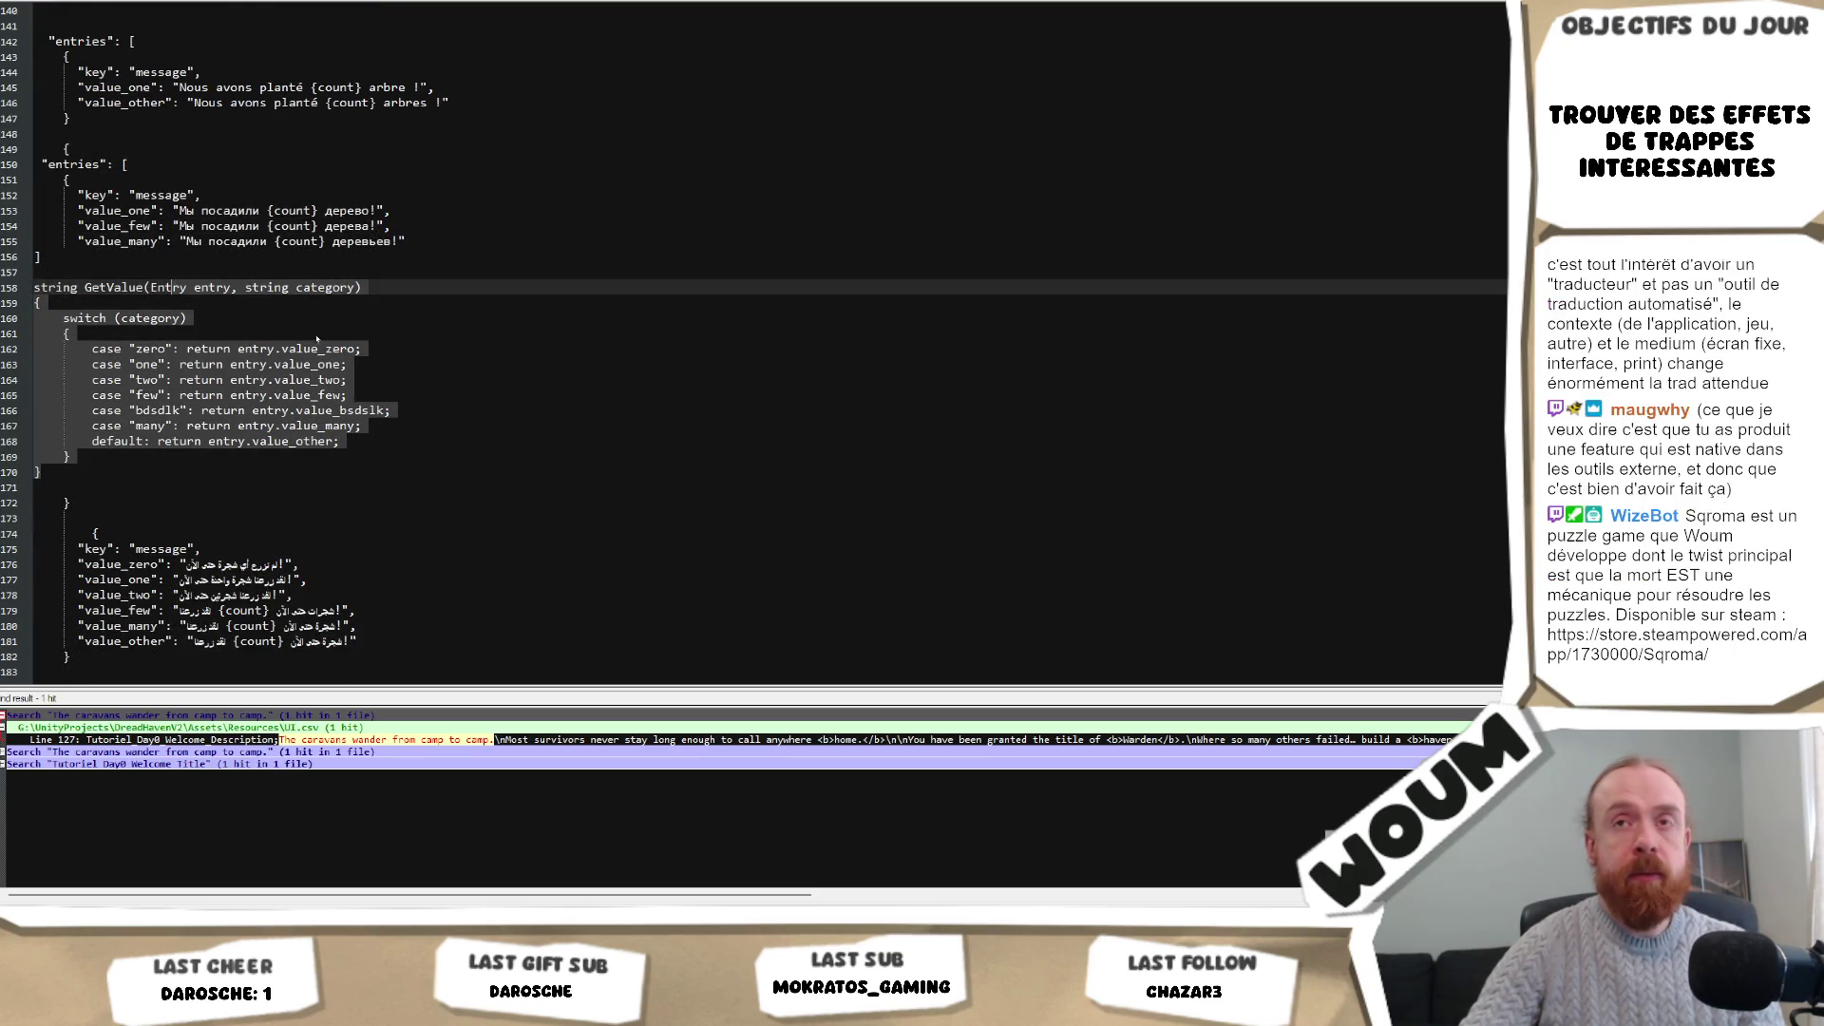
{"action": "scroll", "coordinate": [377, 358], "scroll_direction": "up", "scroll_amount": 5}
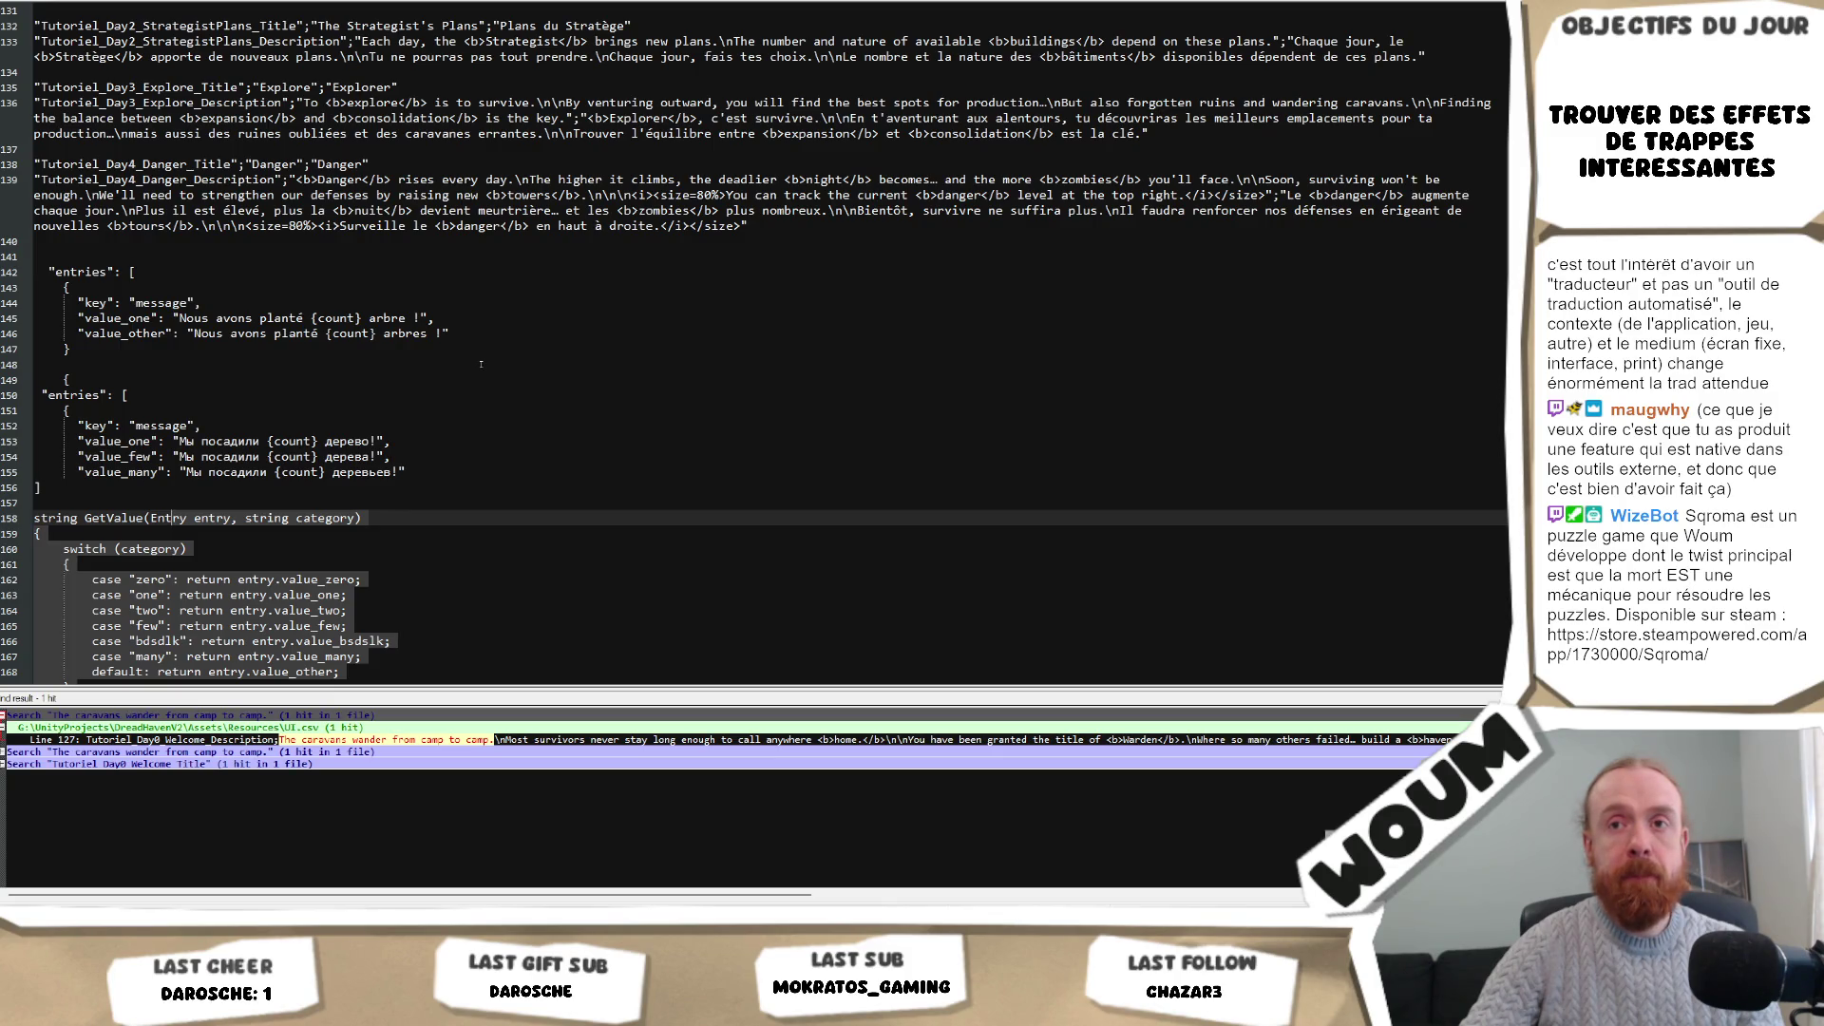
{"action": "scroll", "coordinate": [481, 364], "scroll_direction": "down", "scroll_amount": 3}
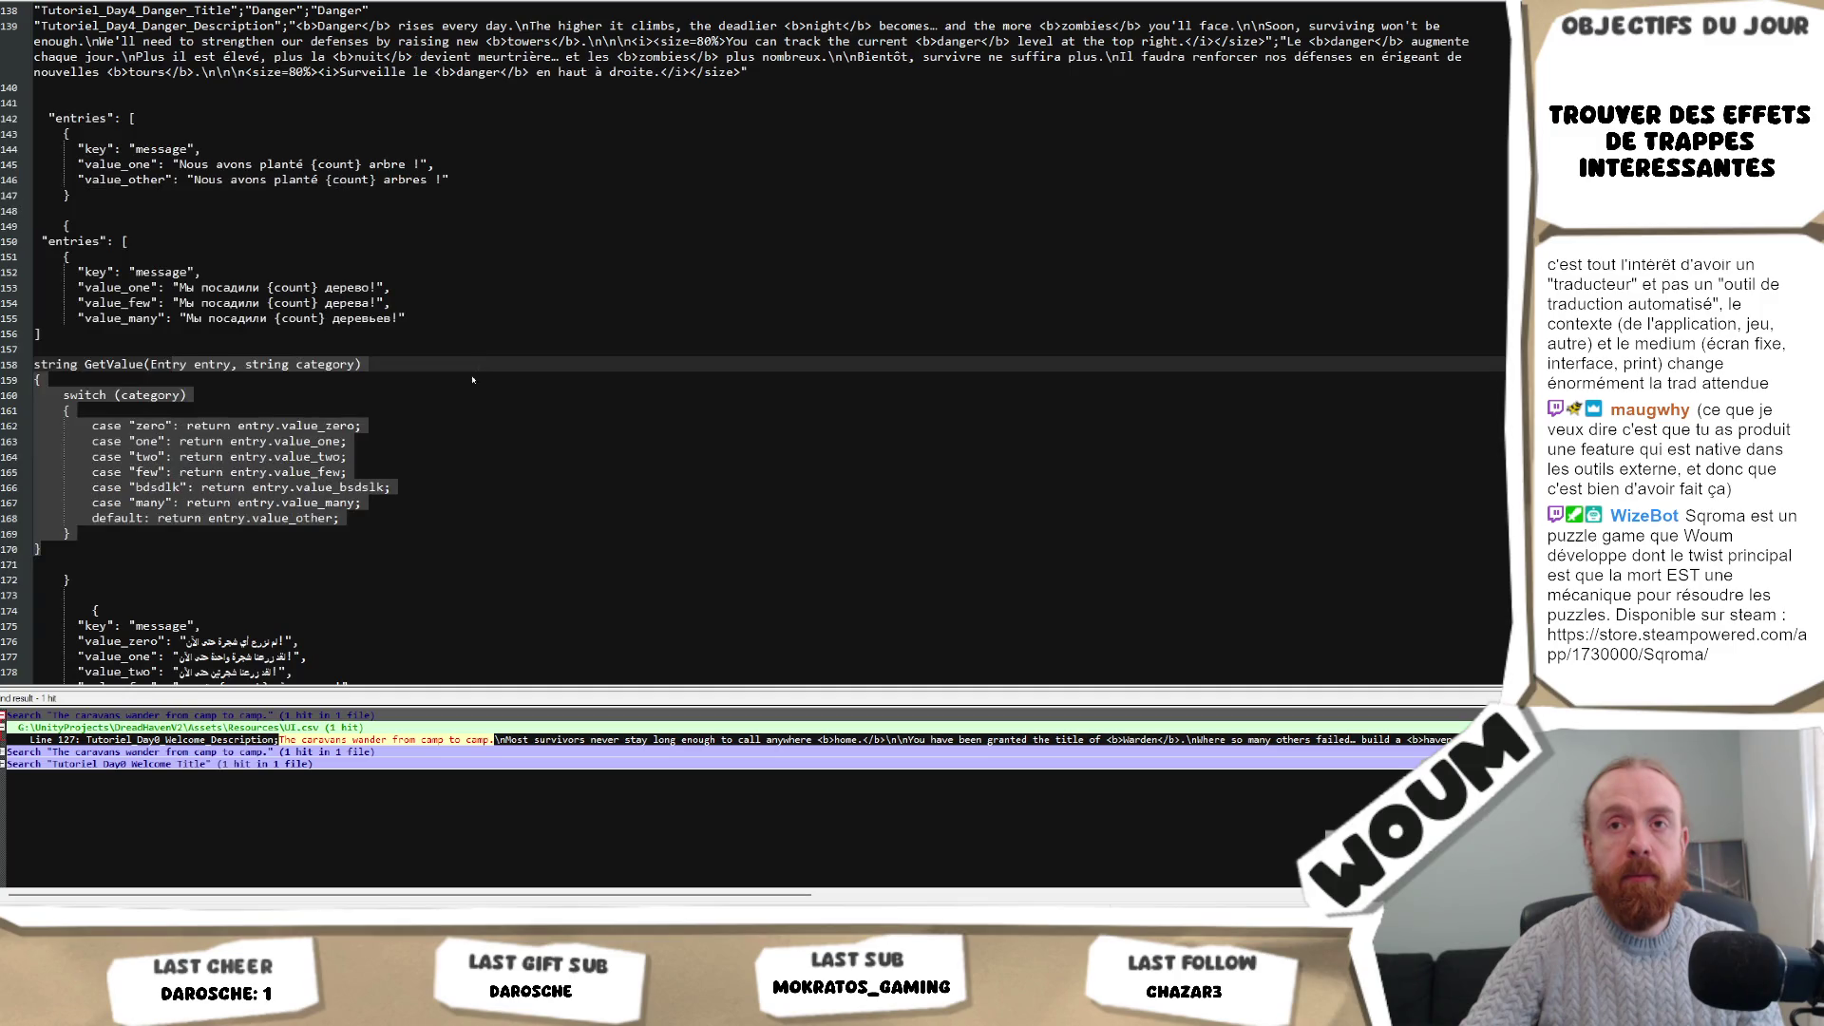
{"action": "key", "text": "Right"}
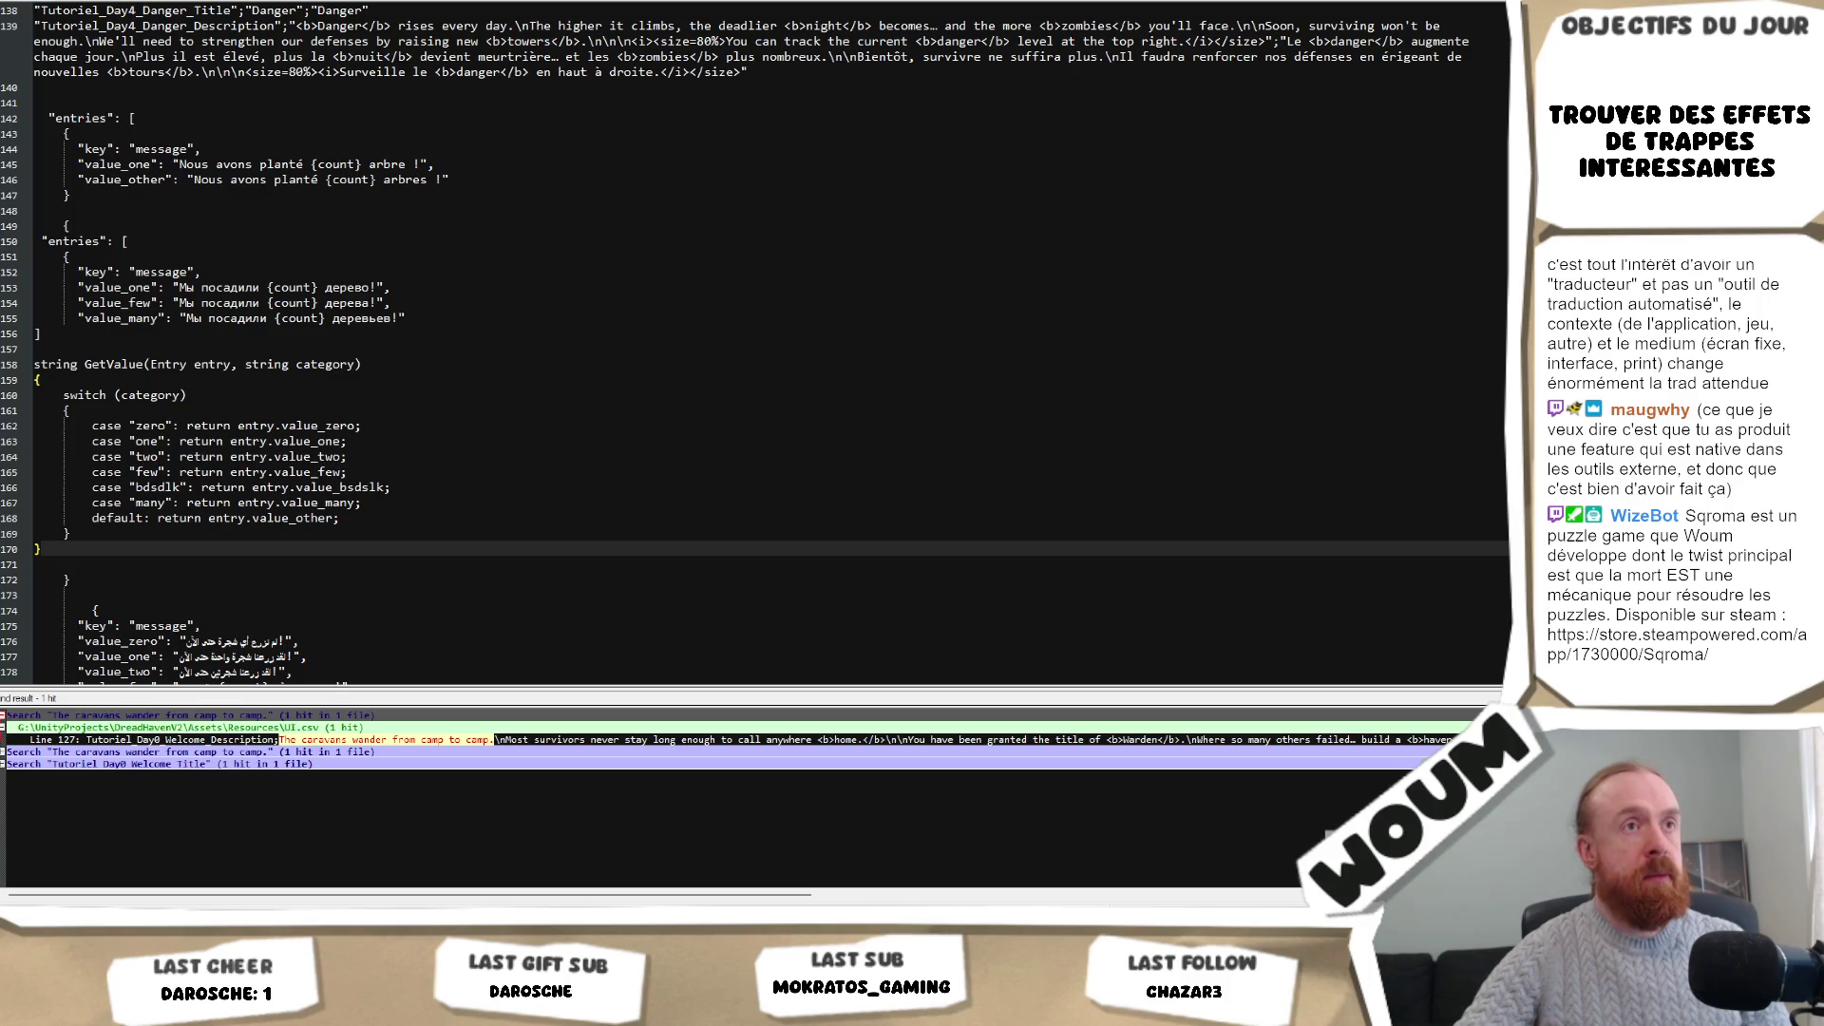
{"action": "left_click", "coordinate": [464, 525]}
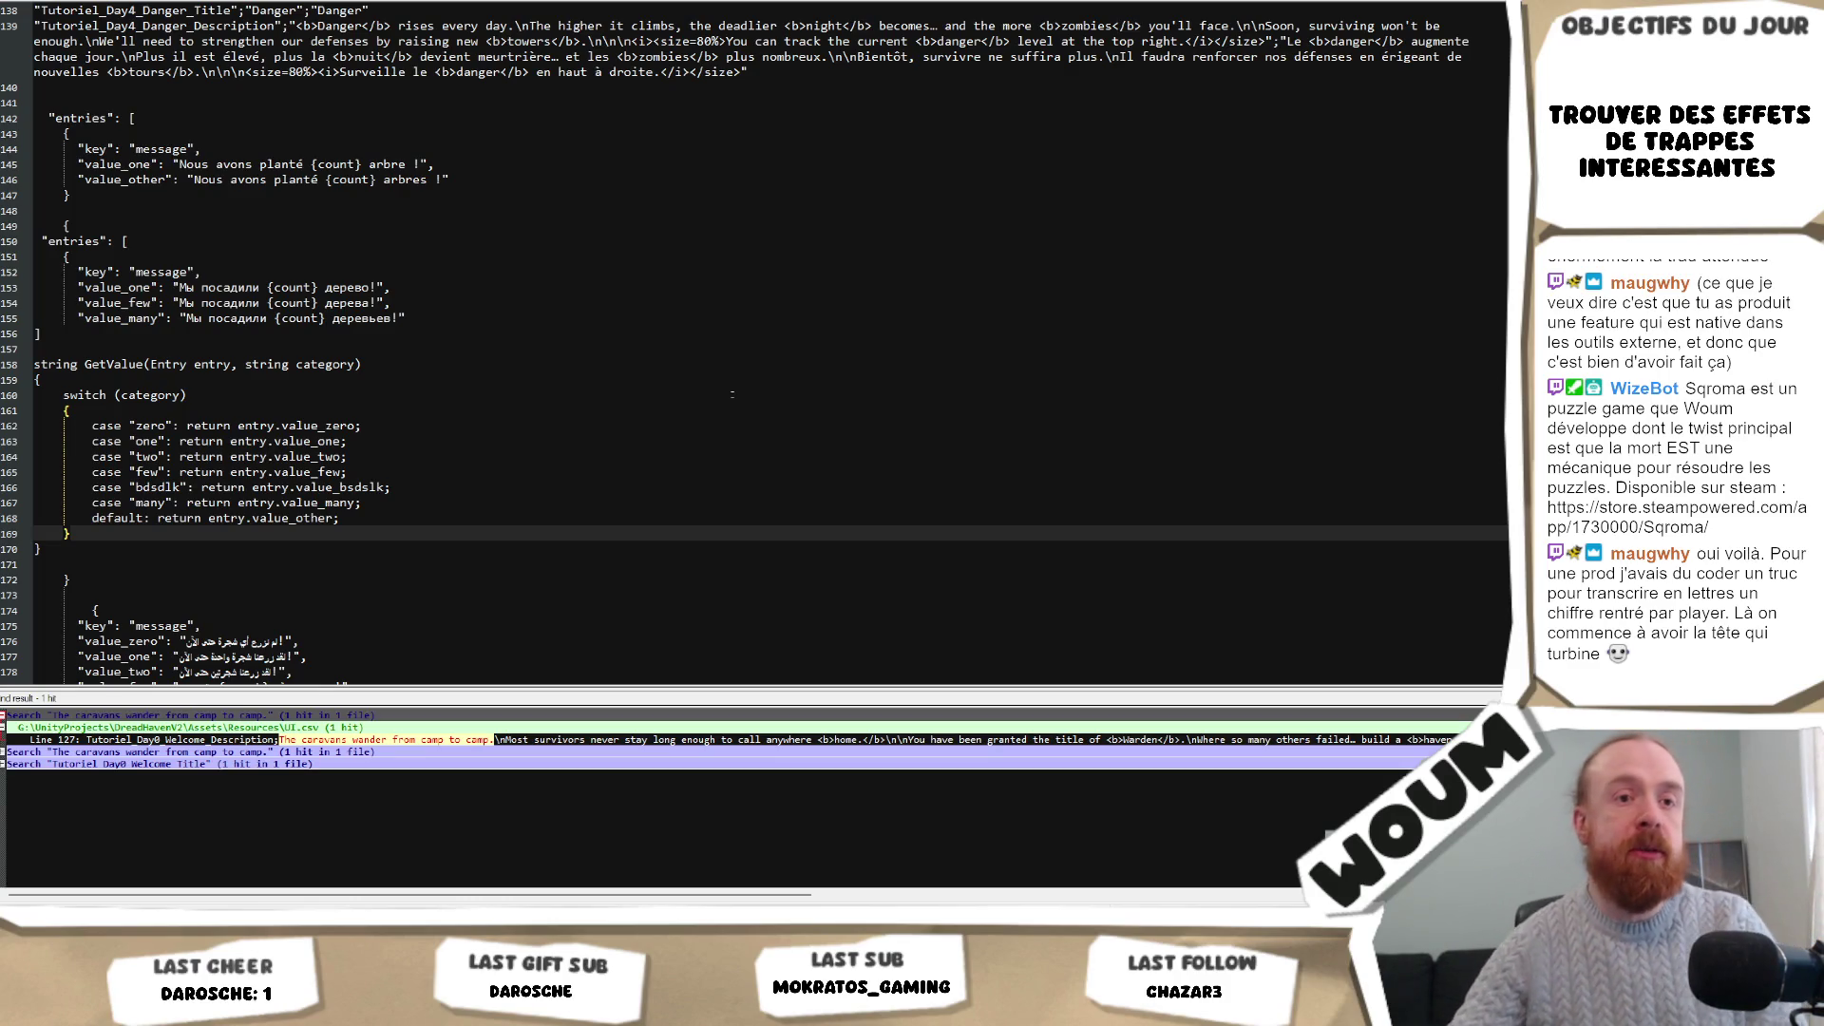
{"action": "left_click", "coordinate": [424, 548]}
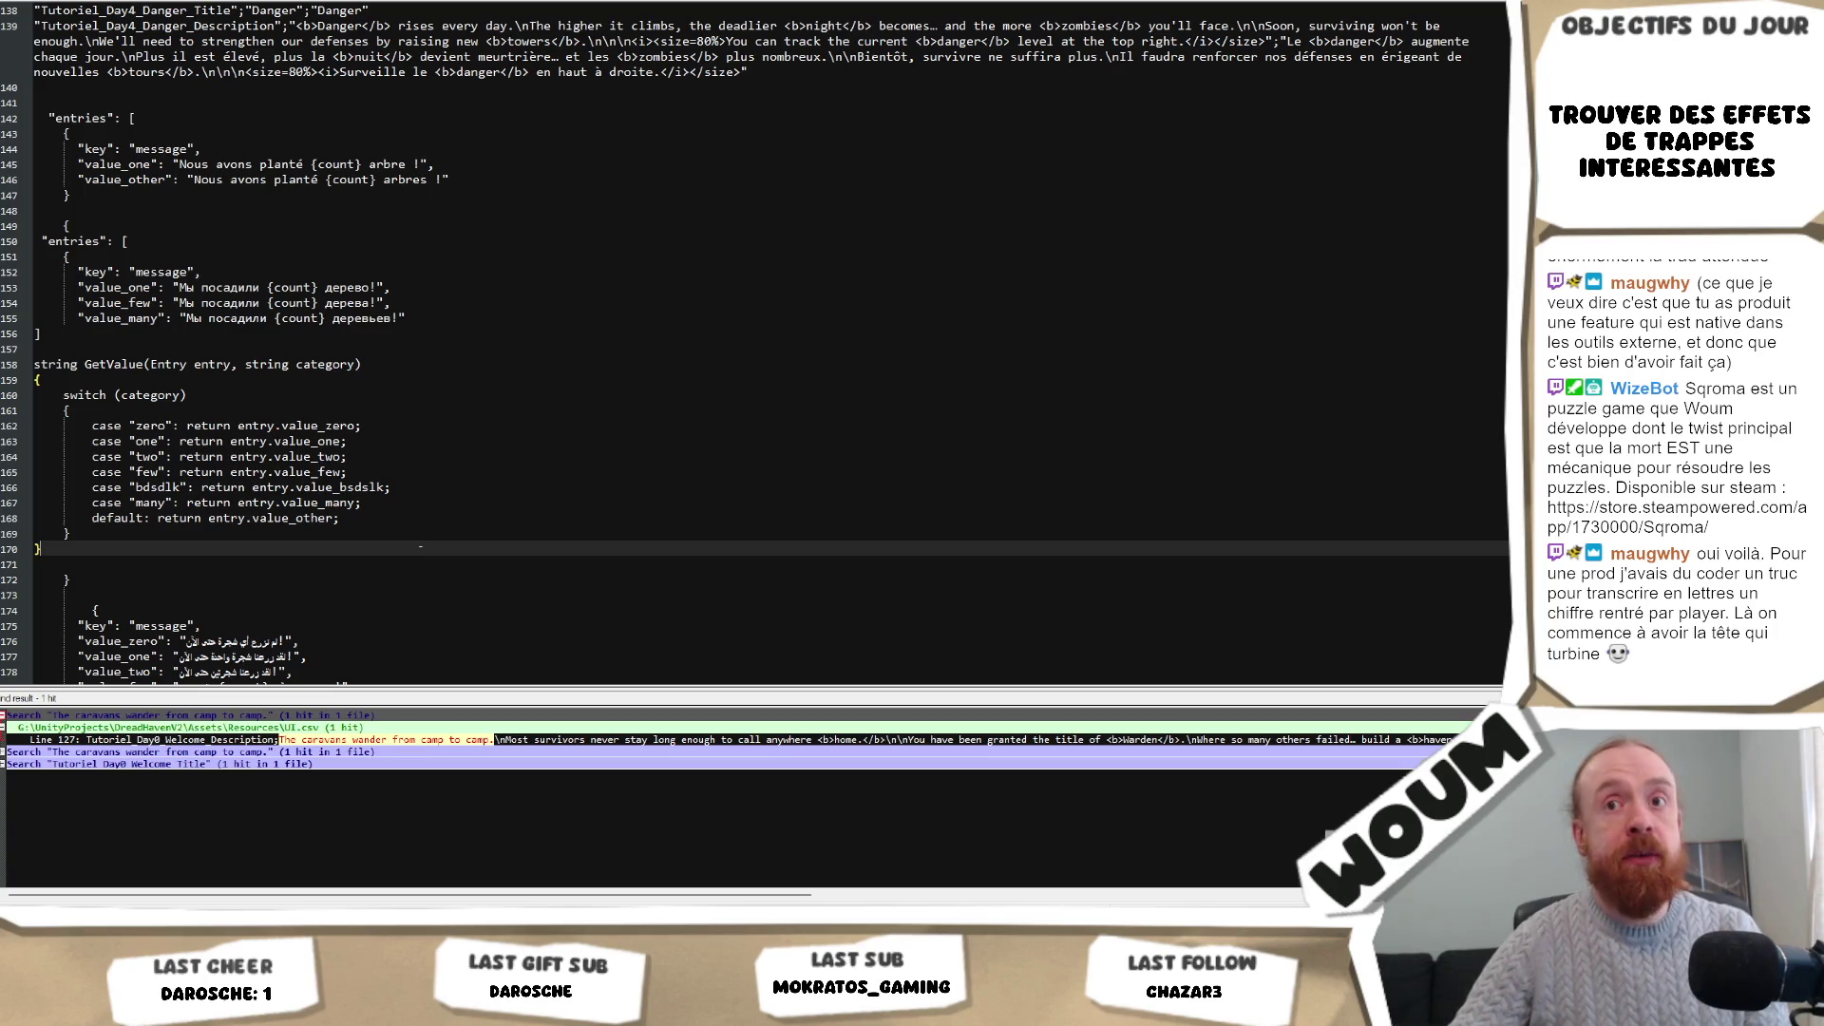
{"action": "left_click", "coordinate": [425, 533]}
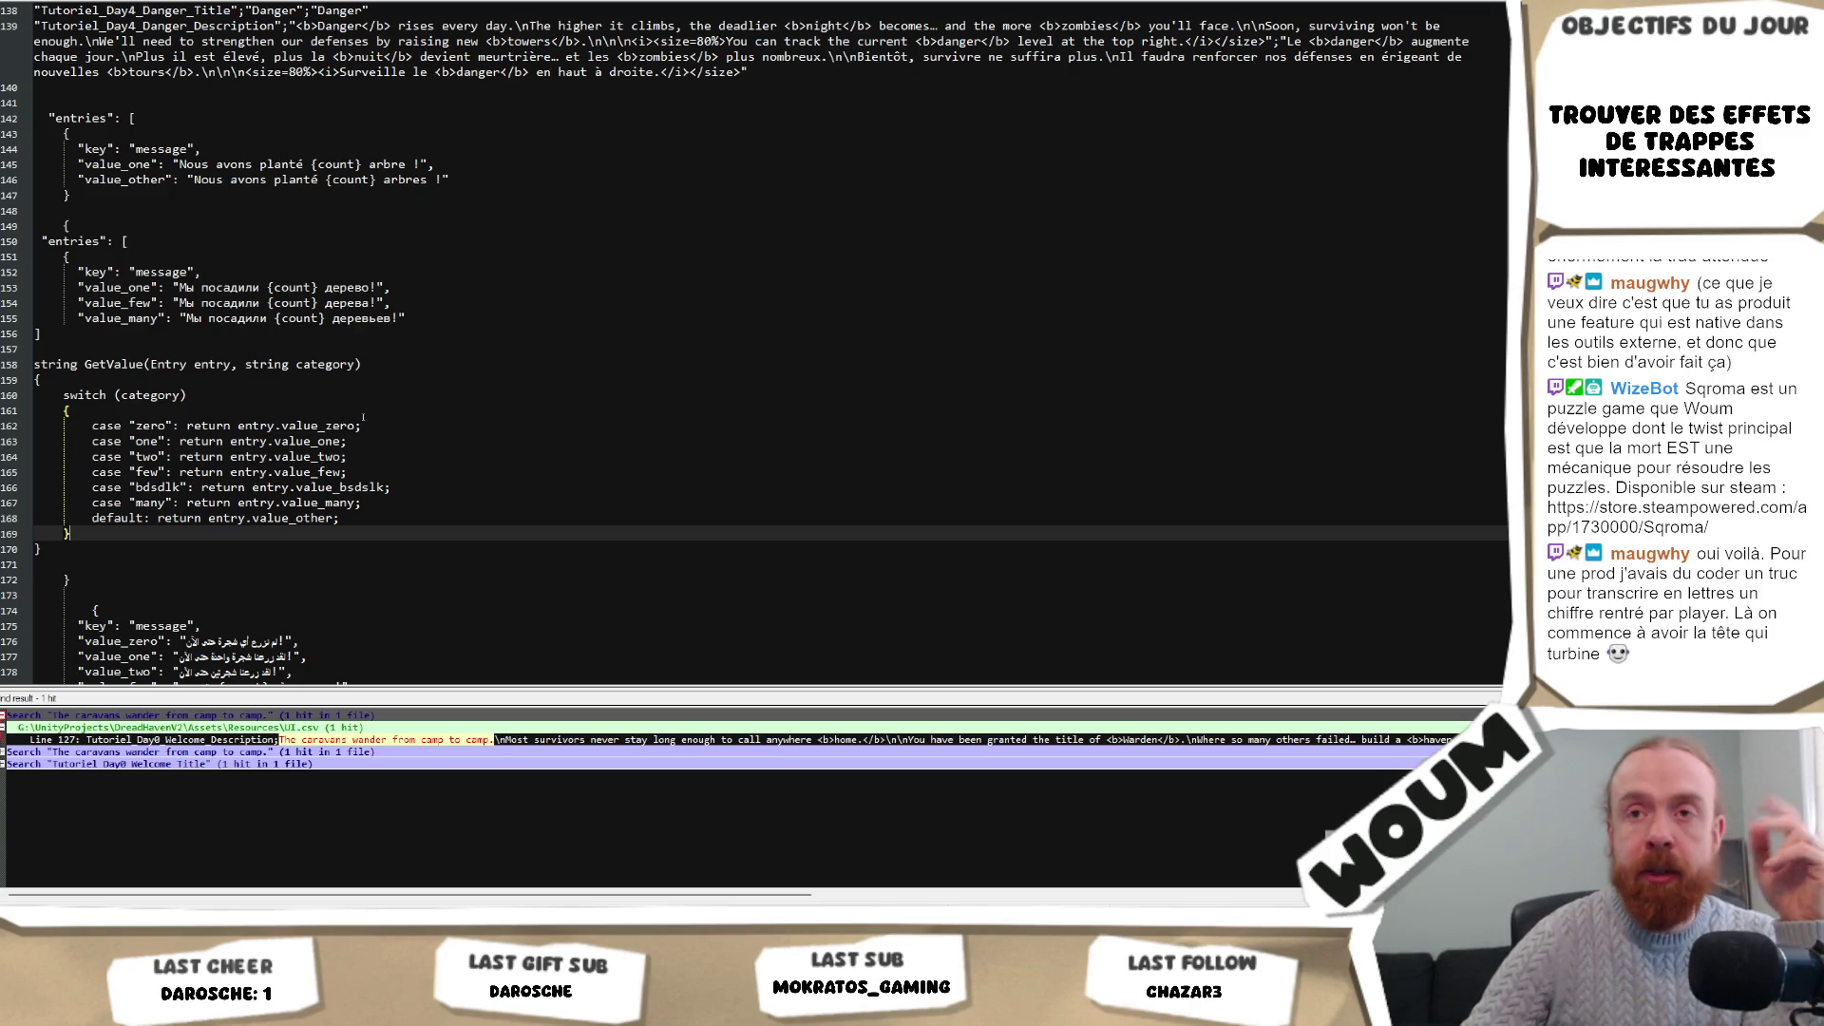
{"action": "mouse_move", "coordinate": [64, 433]}
{"action": "left_mouse_down"}
{"action": "mouse_move", "coordinate": [399, 520]}
{"action": "mouse_move", "coordinate": [422, 487]}
{"action": "left_mouse_up"}
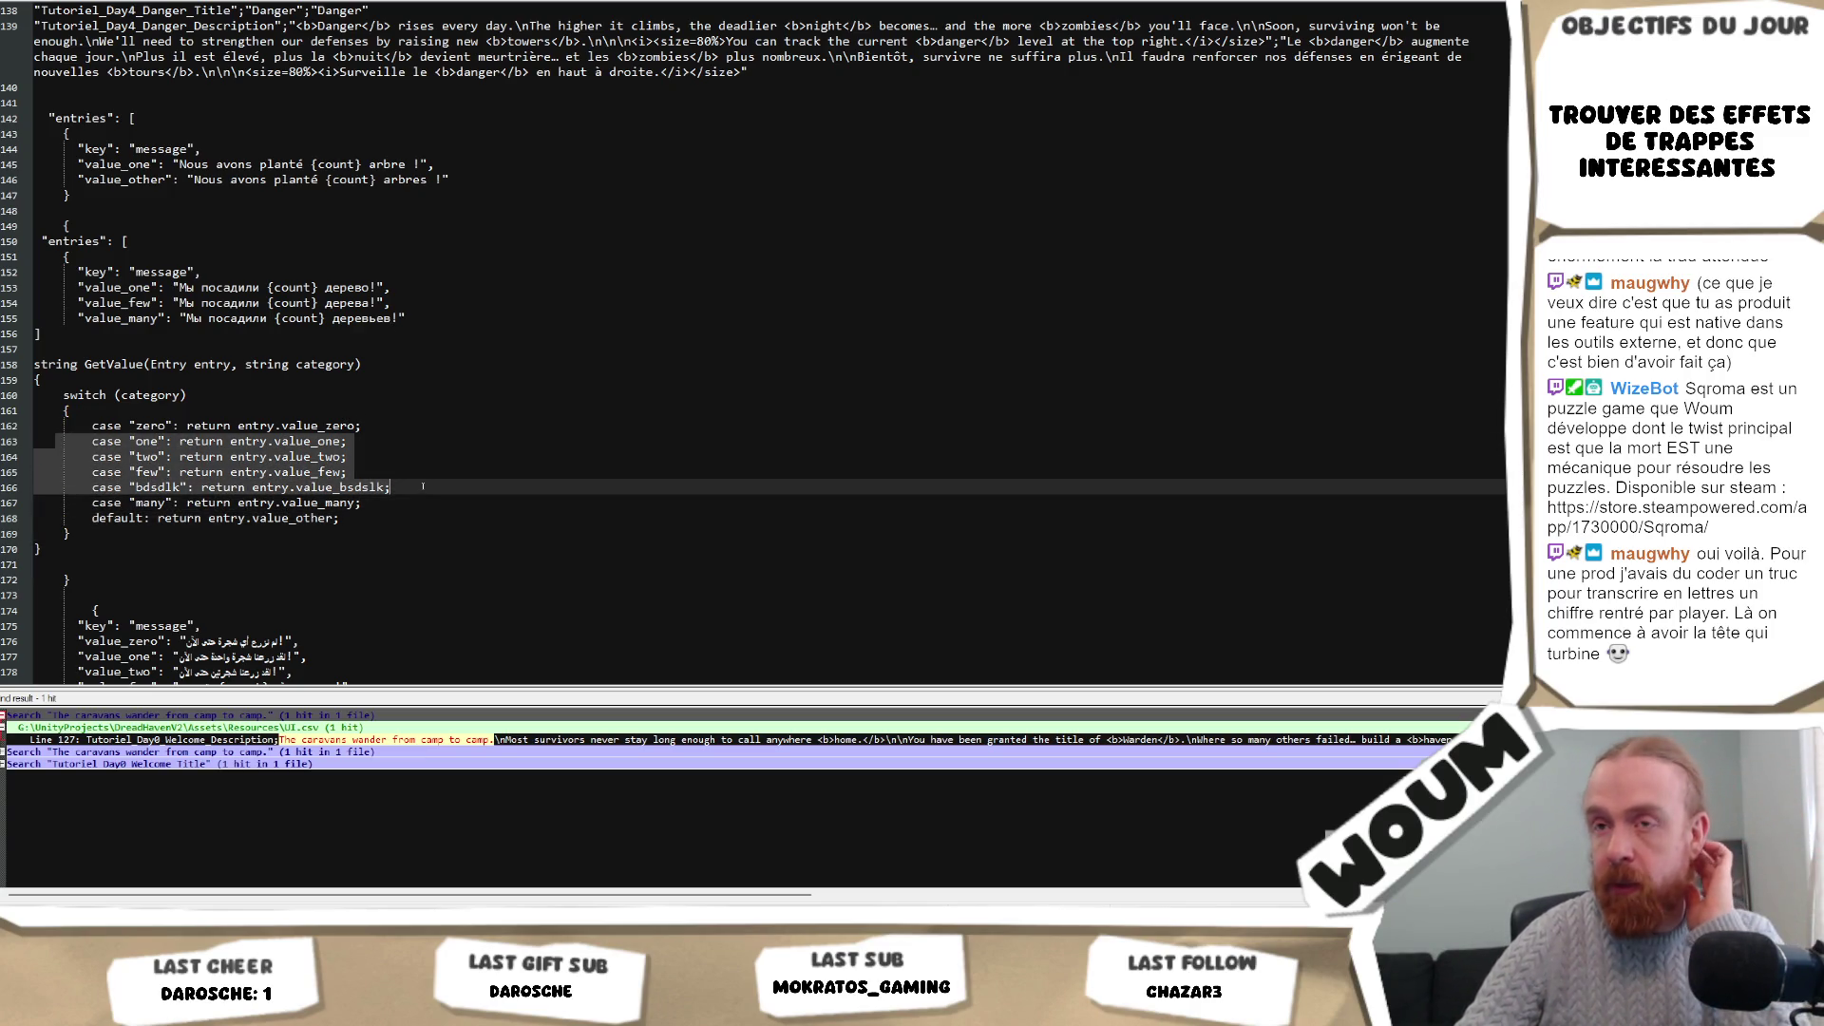
{"action": "scroll", "coordinate": [423, 487], "scroll_direction": "down", "scroll_amount": 3}
{"action": "left_click", "coordinate": [419, 331]}
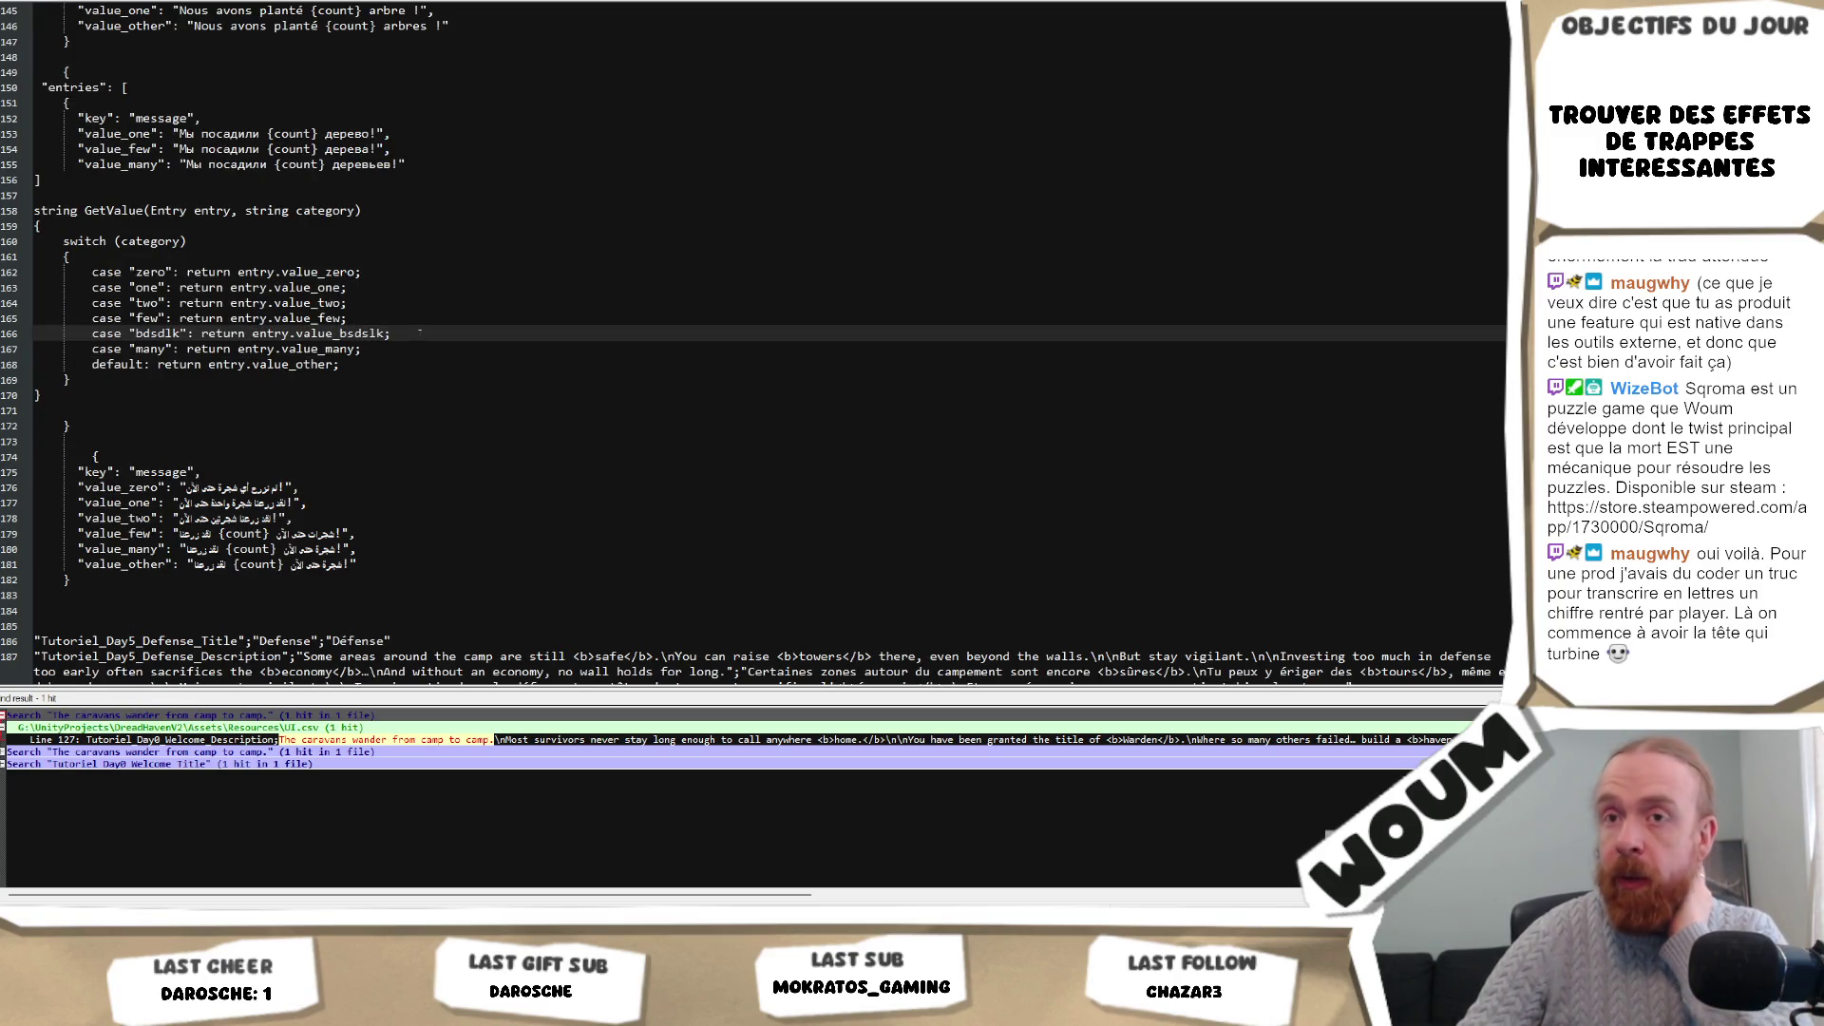
{"action": "scroll", "coordinate": [414, 389], "scroll_direction": "up", "scroll_amount": 5}
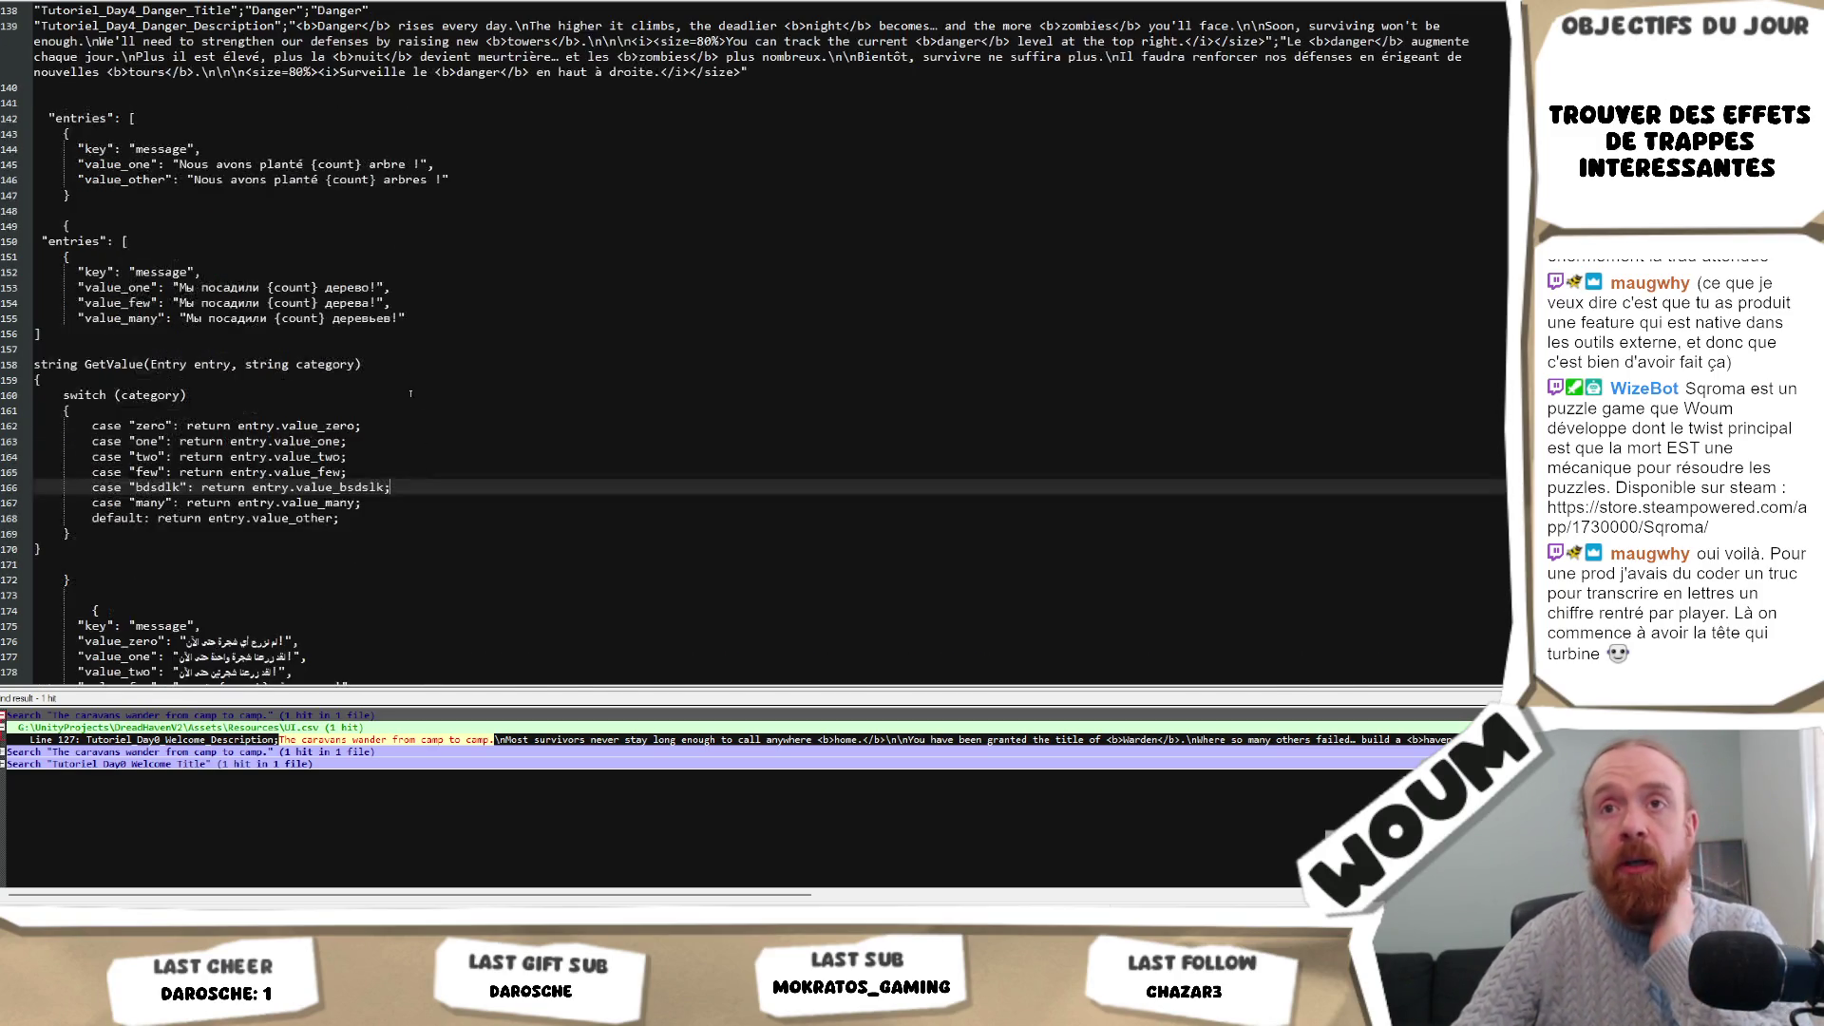
{"action": "double_click", "coordinate": [119, 440]}
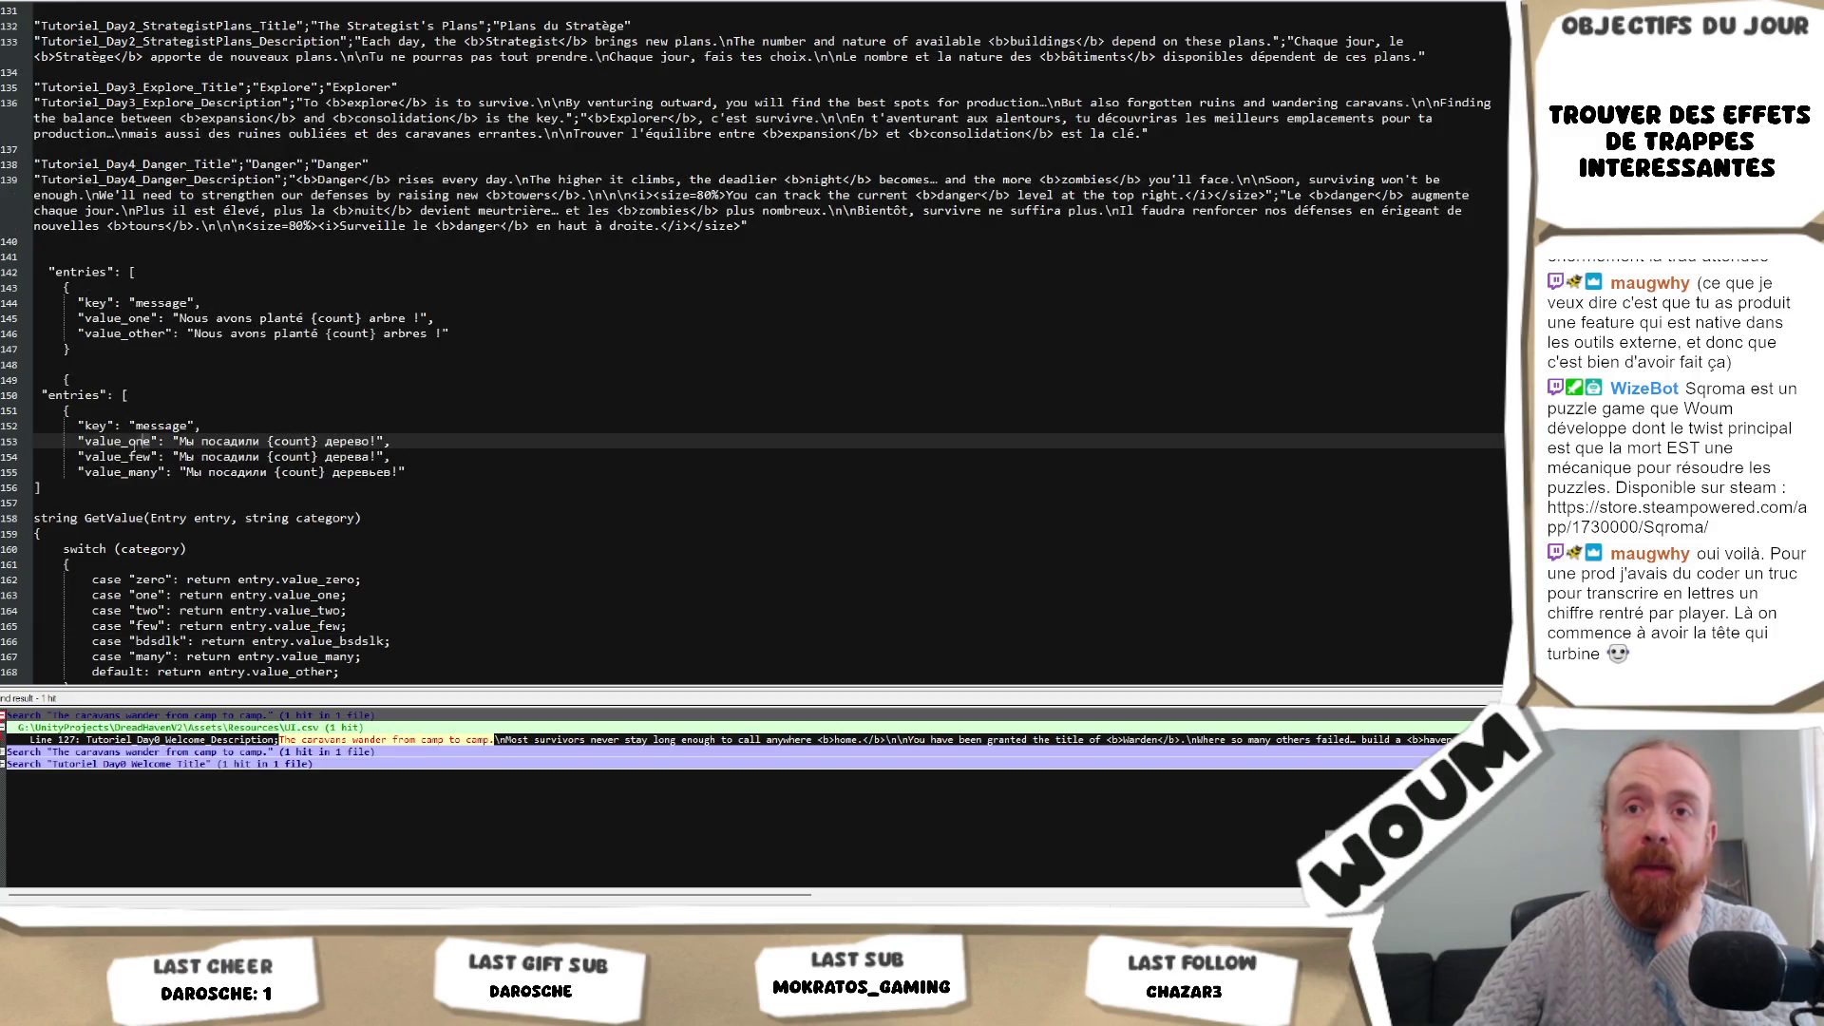
{"action": "scroll", "coordinate": [405, 458], "scroll_direction": "down", "scroll_amount": 6}
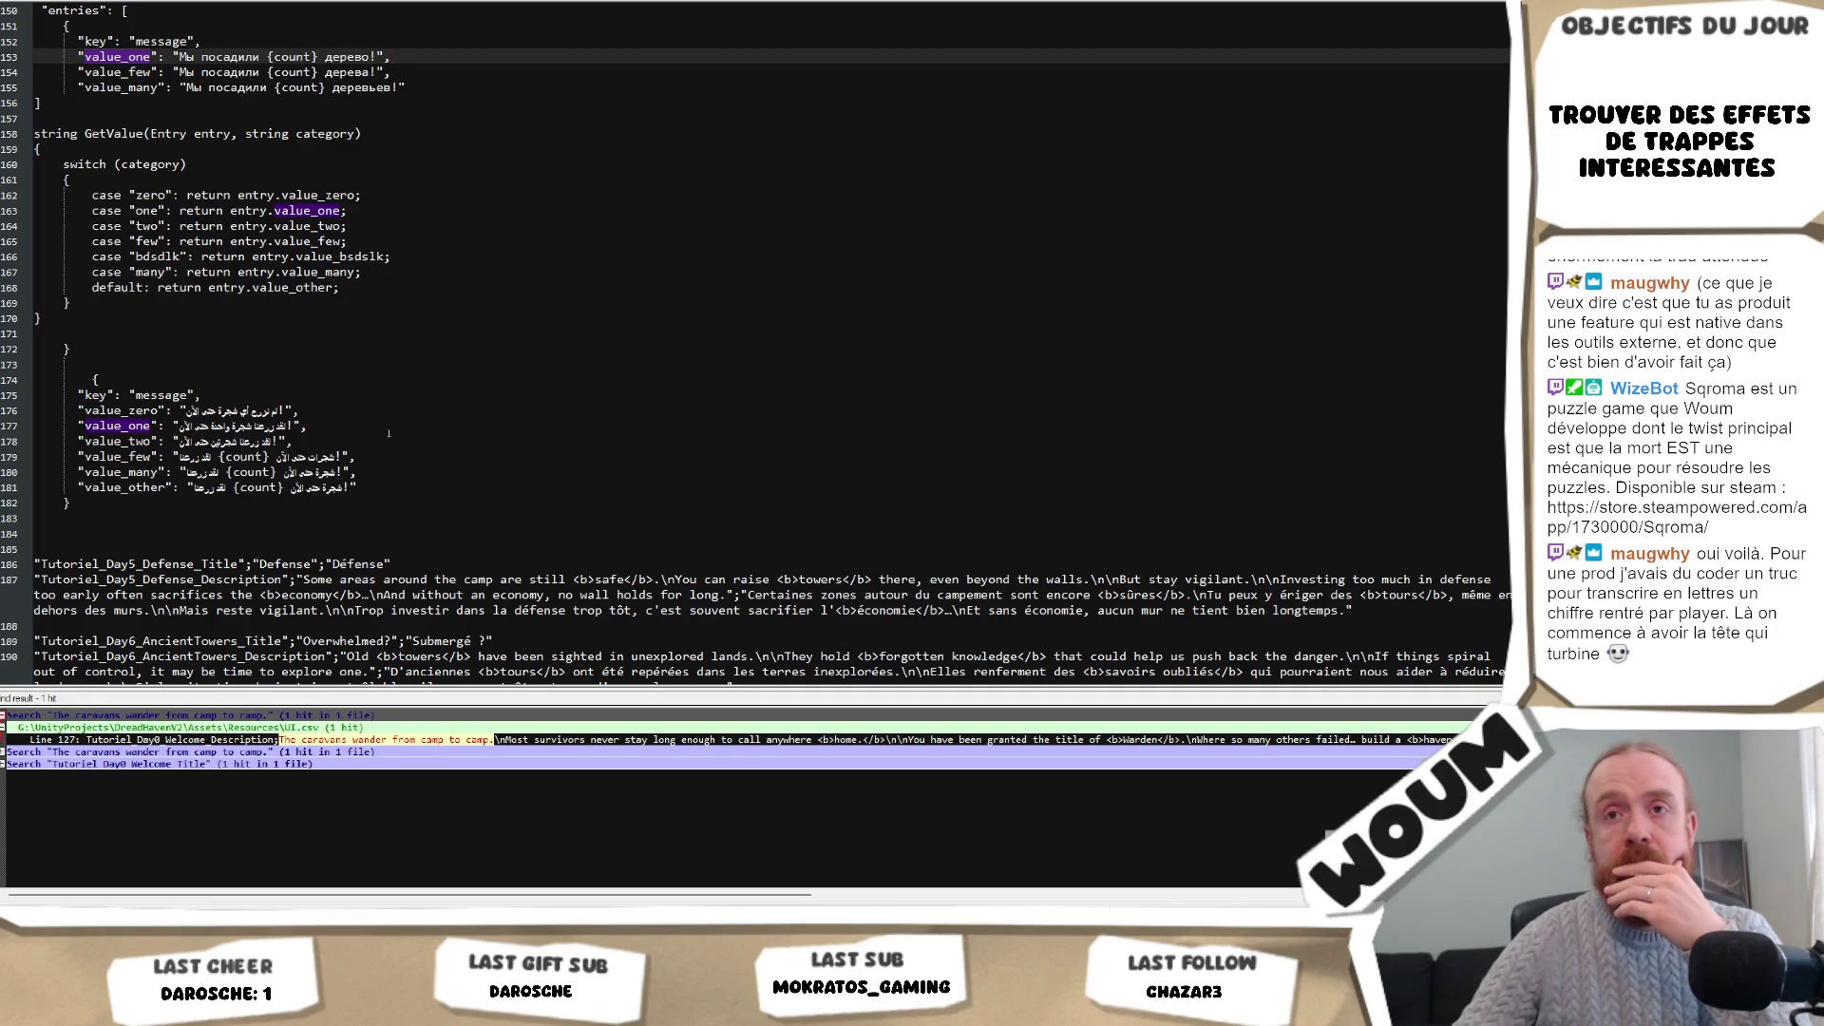
{"action": "mouse_move", "coordinate": [97, 500]}
{"action": "left_mouse_down"}
{"action": "mouse_move", "coordinate": [34, 351]}
{"action": "mouse_move", "coordinate": [33, 378]}
{"action": "left_mouse_up"}
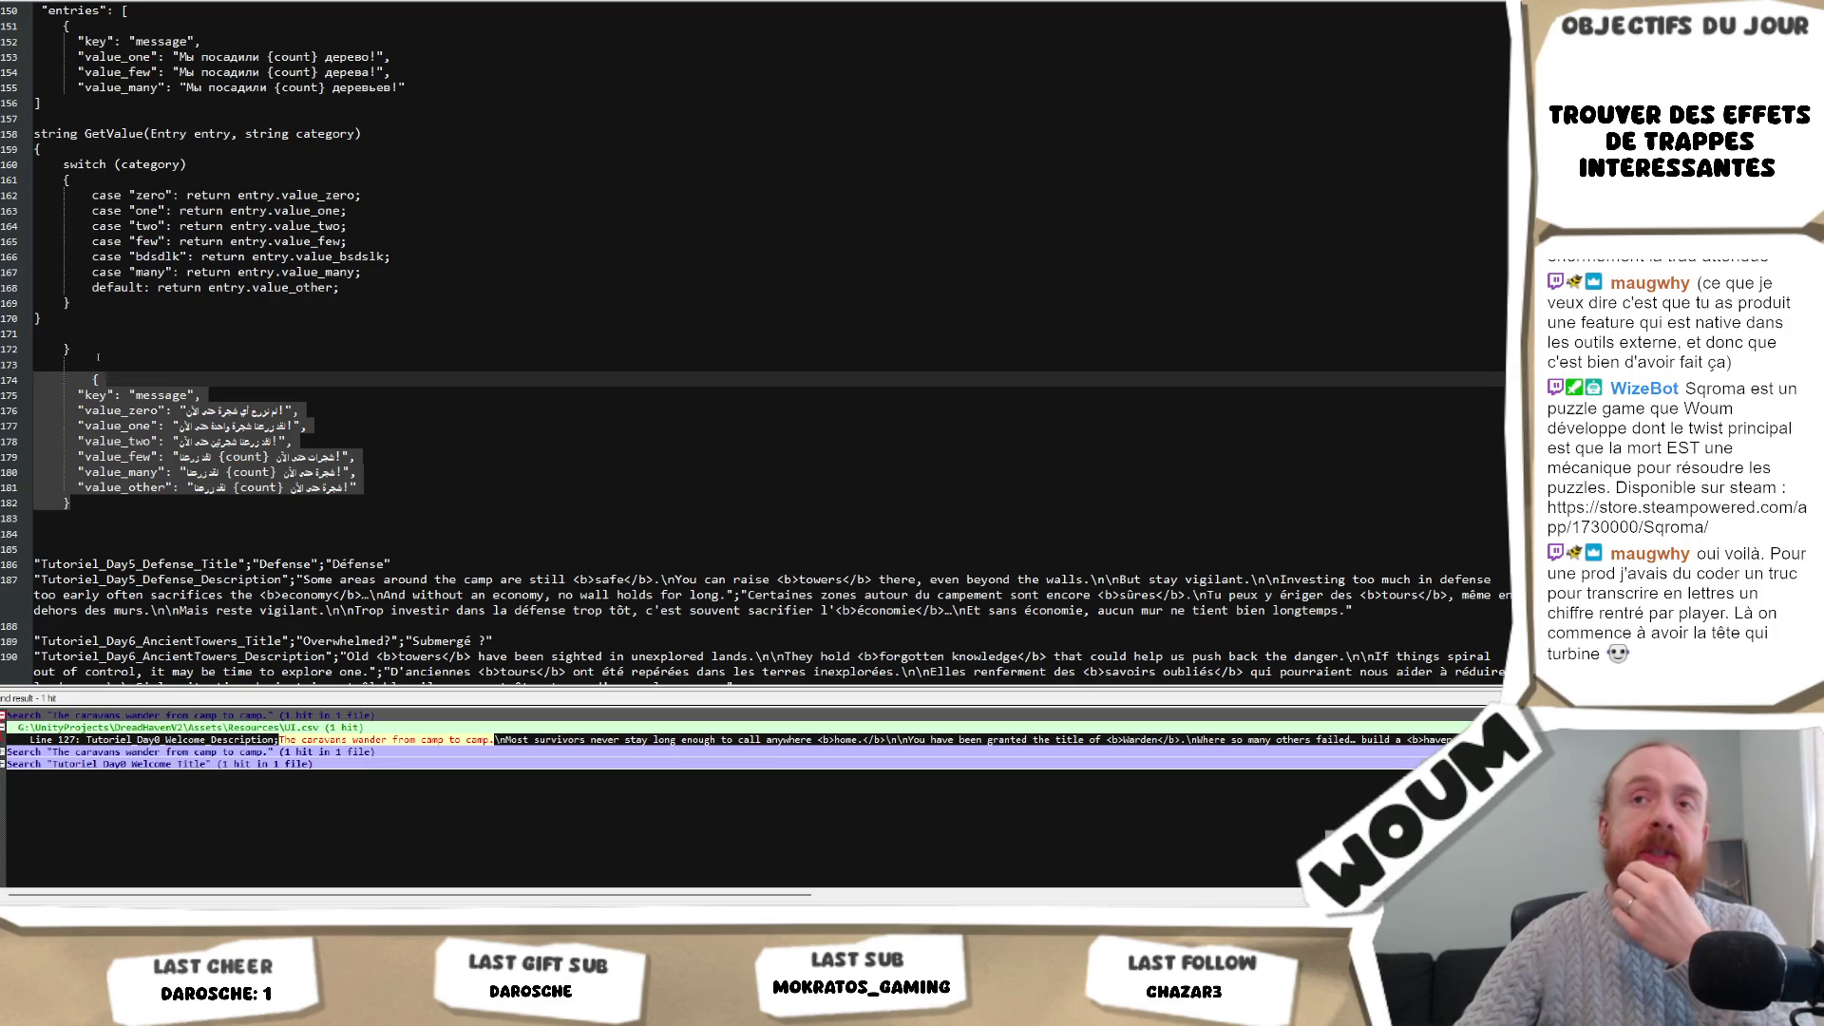
{"action": "scroll", "coordinate": [202, 278], "scroll_direction": "up", "scroll_amount": 5}
{"action": "left_click", "coordinate": [465, 183]}
{"action": "left_click_drag", "start_coordinate": [465, 184], "coordinate": [67, 128]}
{"action": "left_click", "coordinate": [472, 185]}
{"action": "left_click_drag", "start_coordinate": [485, 179], "coordinate": [487, 152]}
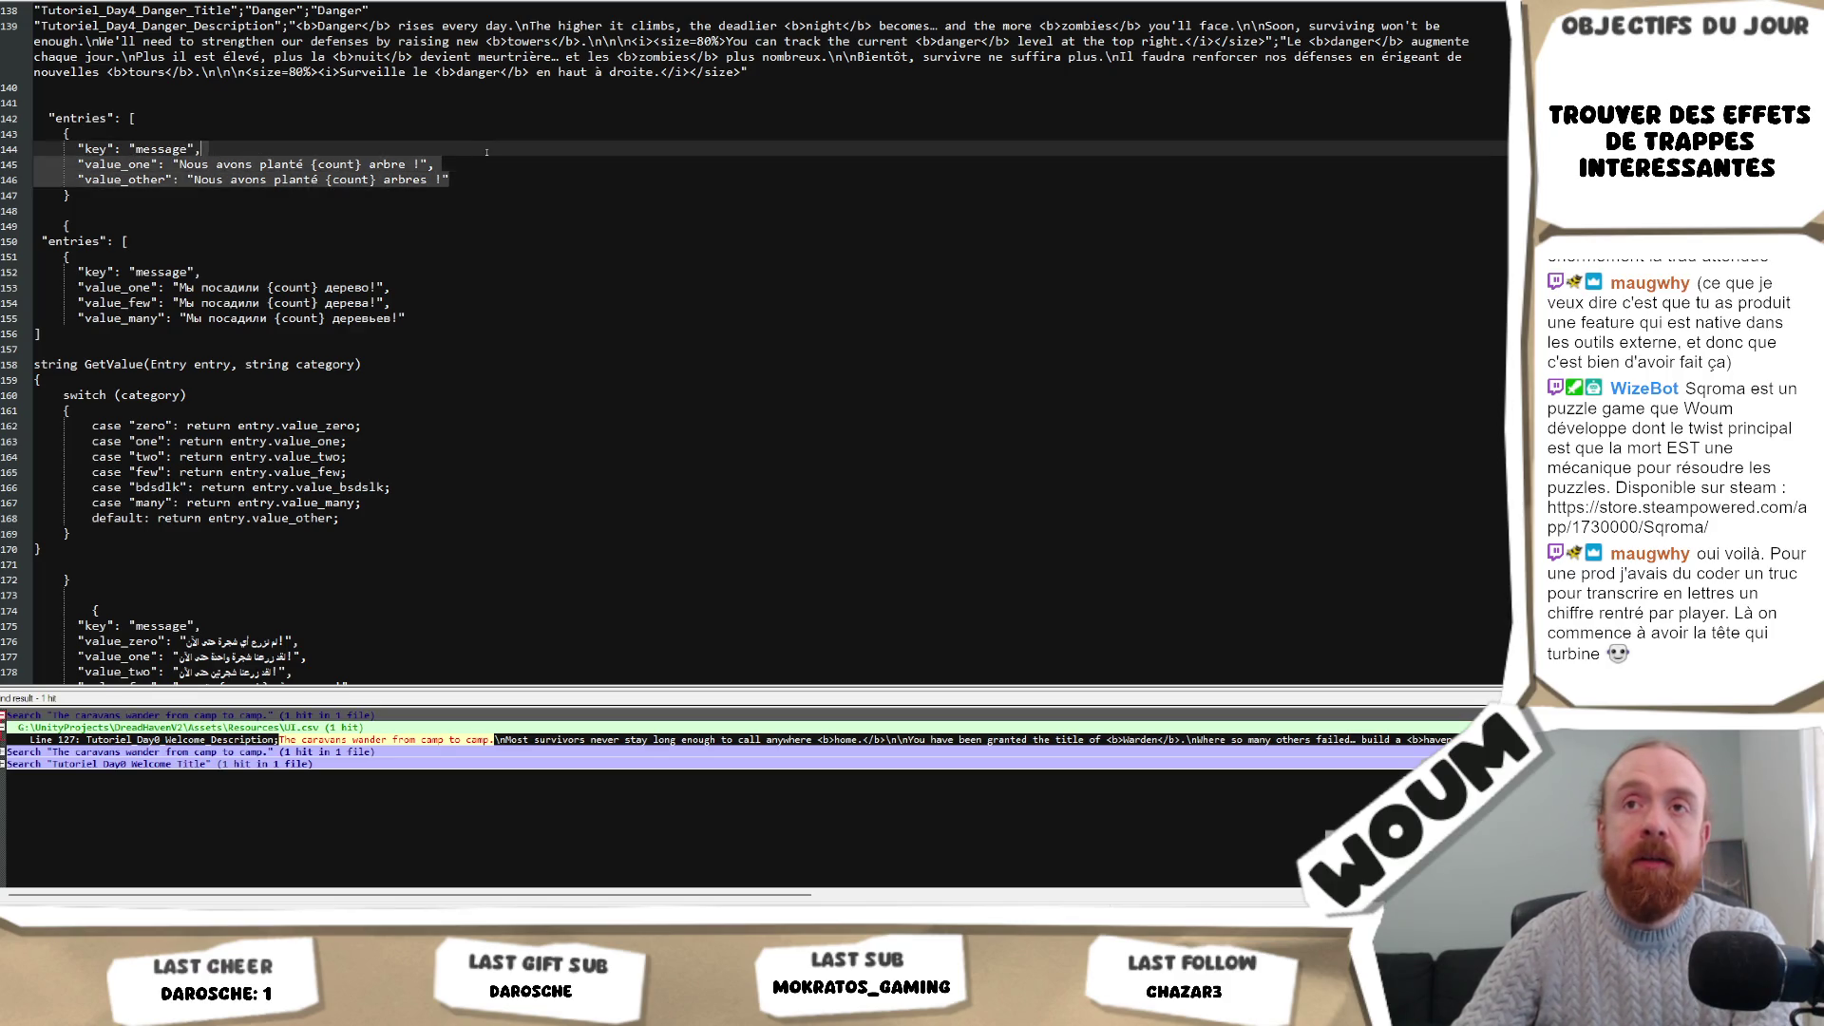
{"action": "scroll", "coordinate": [268, 175], "scroll_direction": "down", "scroll_amount": 5}
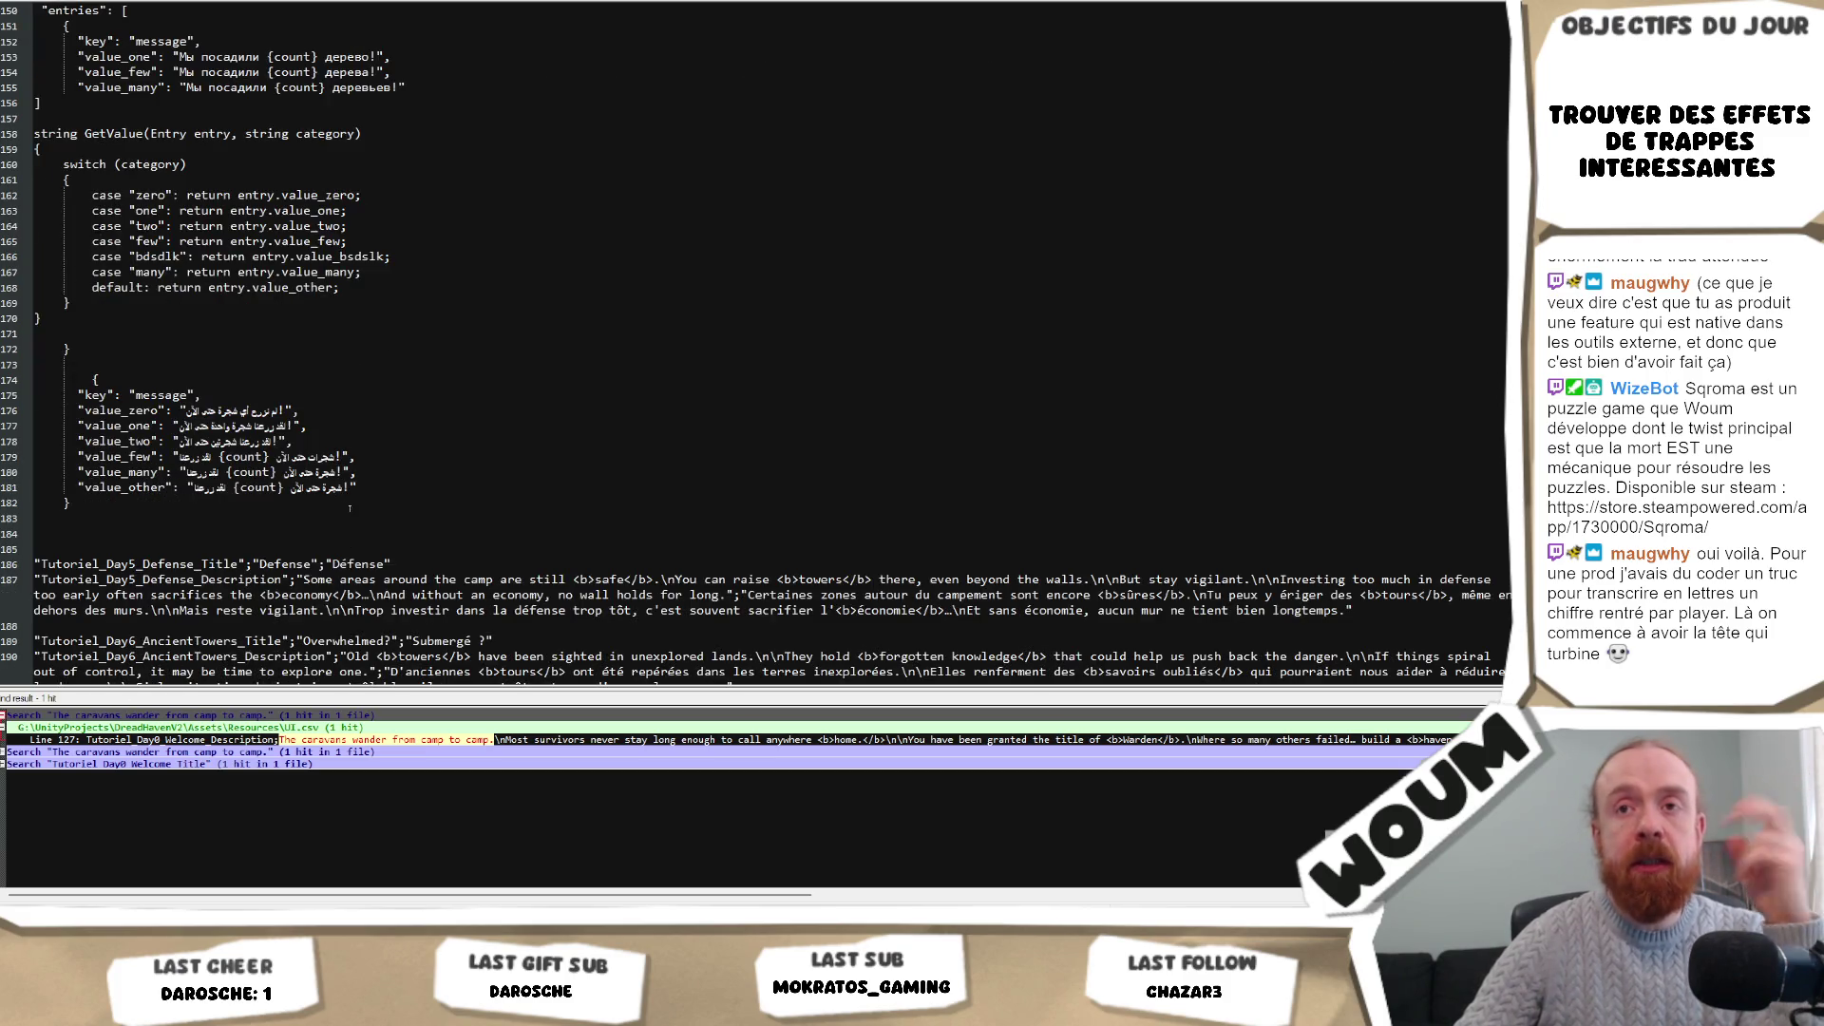
{"action": "left_click_drag", "start_coordinate": [371, 490], "coordinate": [411, 396]}
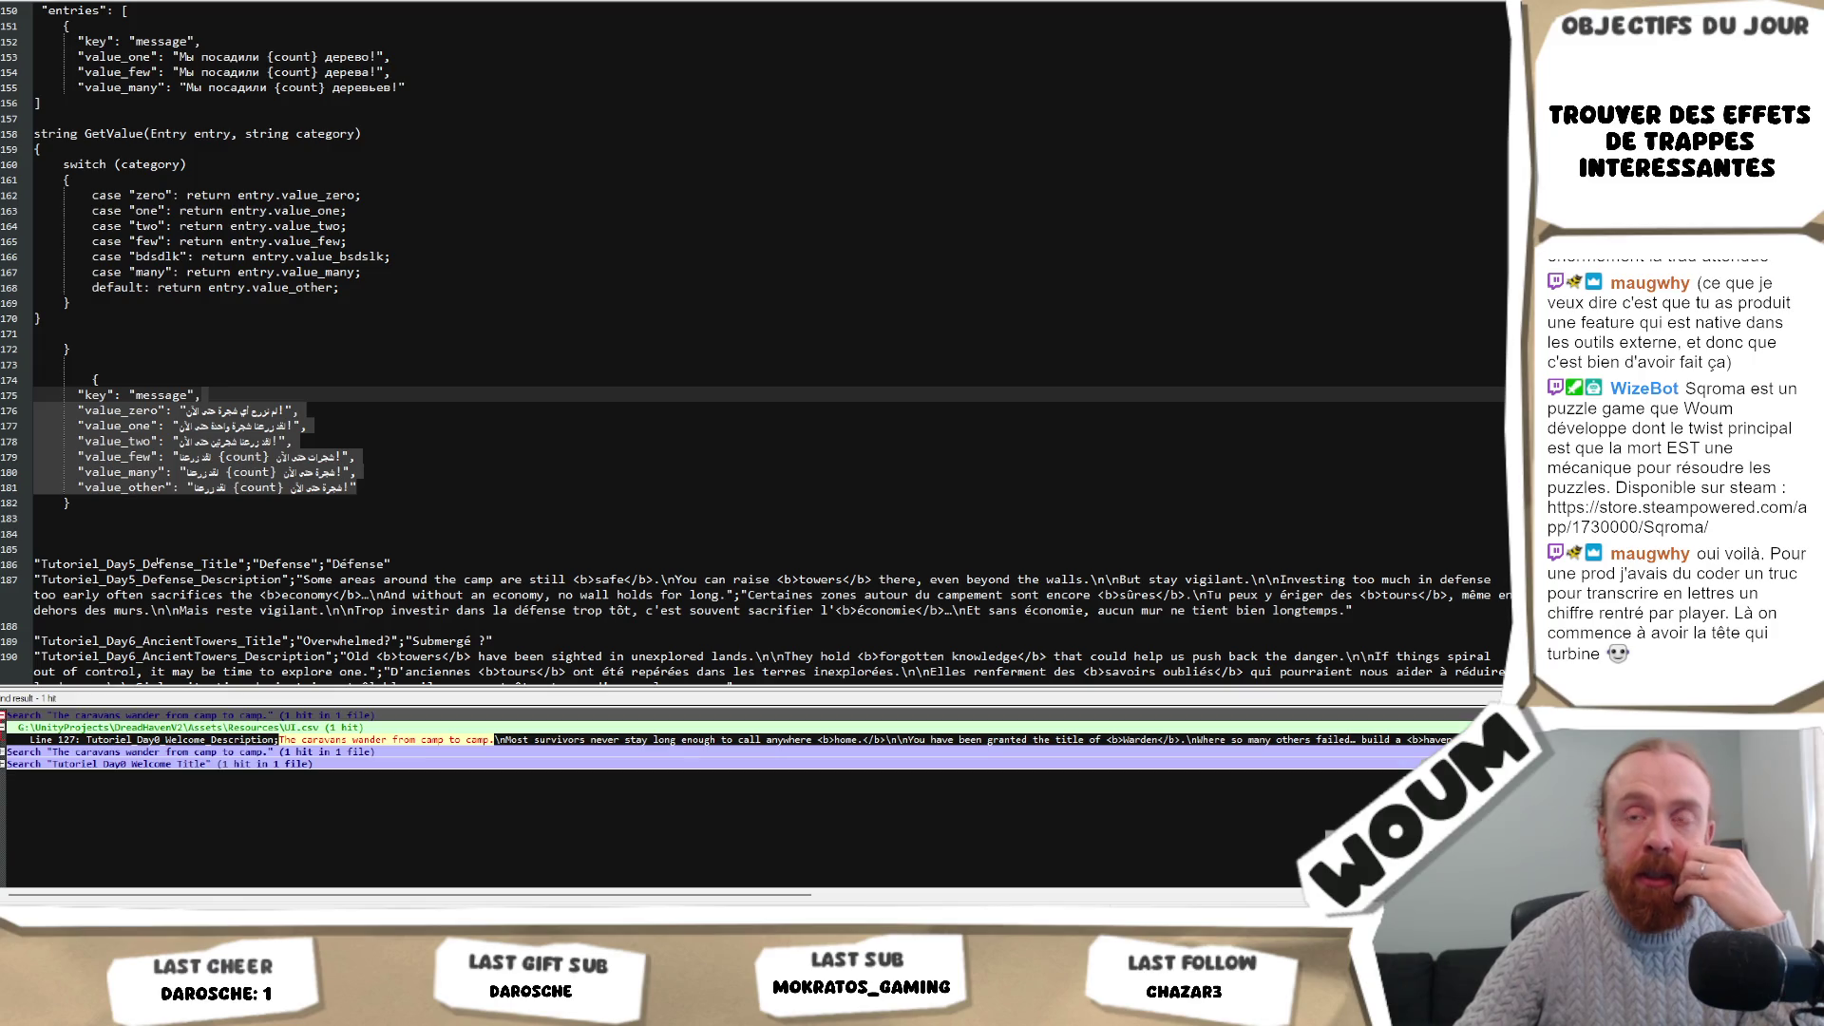
{"action": "scroll", "coordinate": [507, 408], "scroll_direction": "up", "scroll_amount": 3}
{"action": "triple_click", "coordinate": [236, 566]}
{"action": "left_click", "coordinate": [277, 566]}
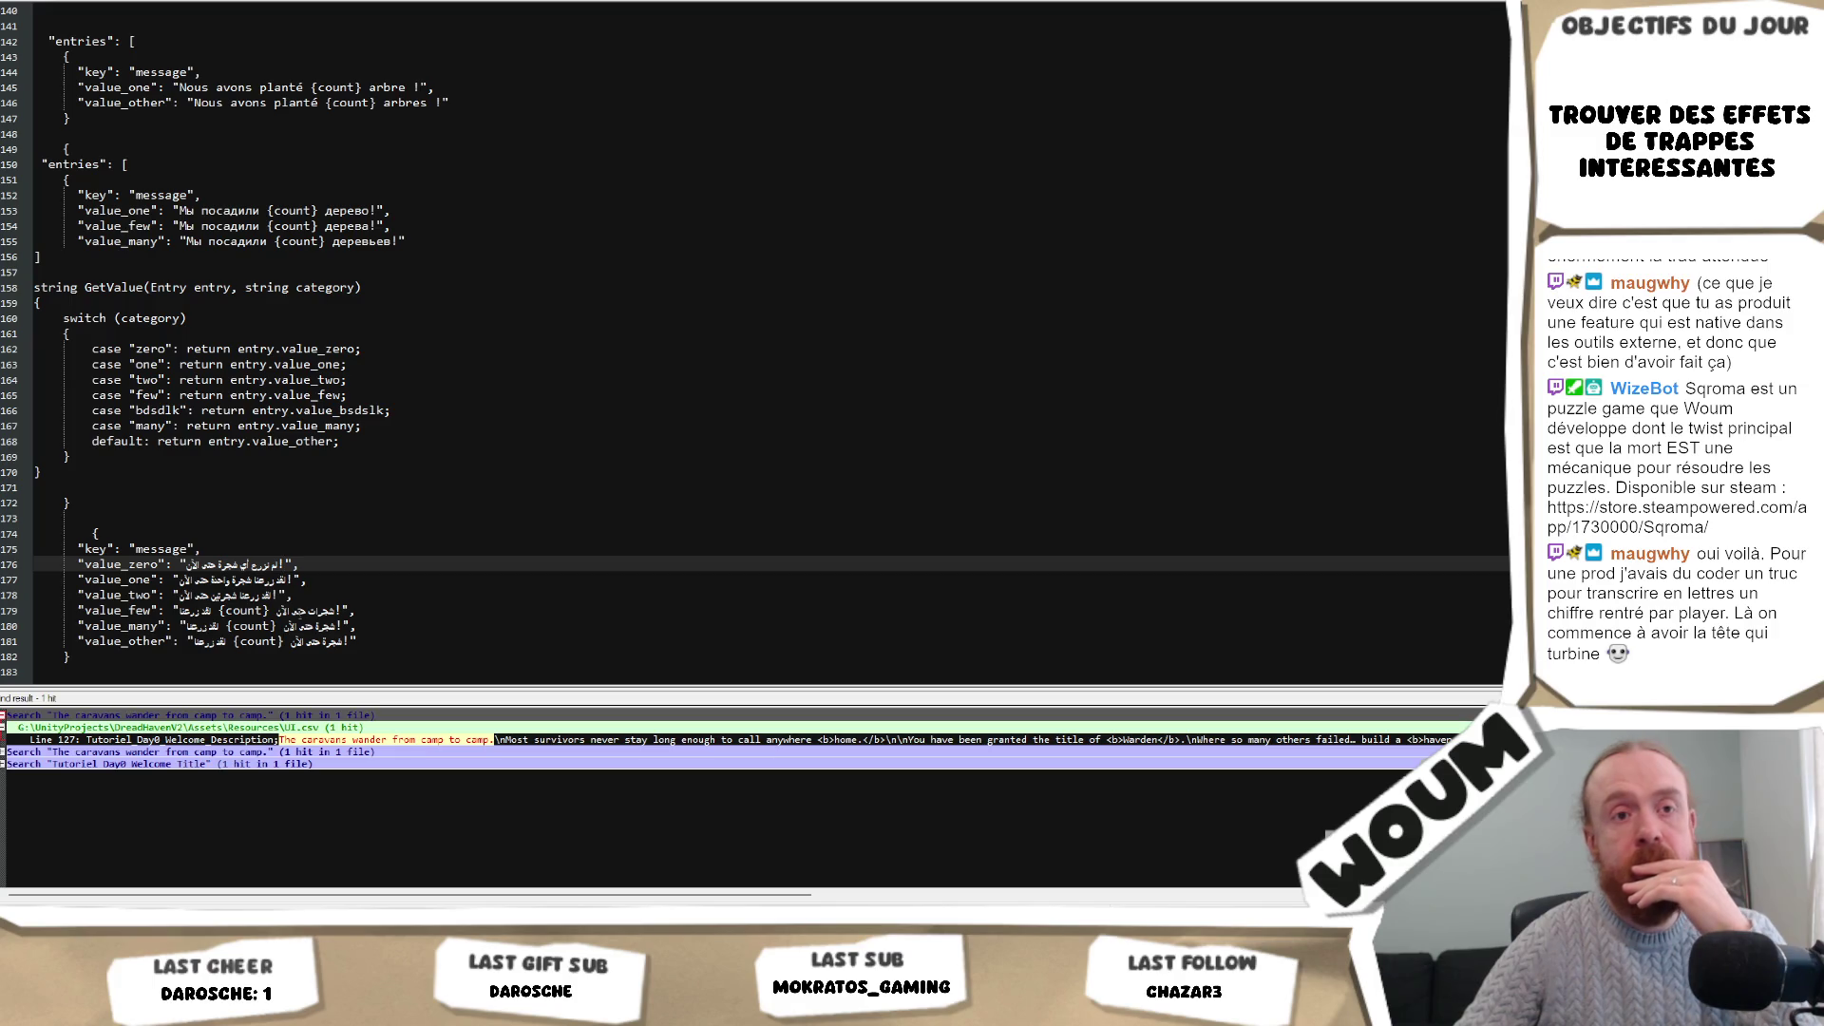